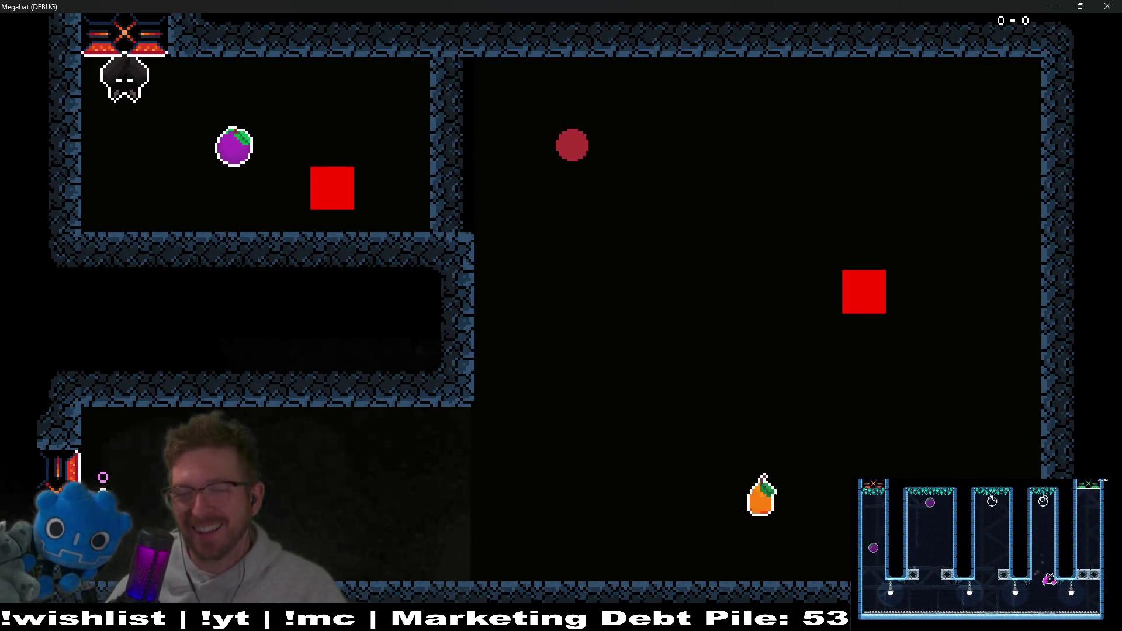
Close the Megabat debug game window to return to the Level_4_2 scene in the editor.
click(1107, 6)
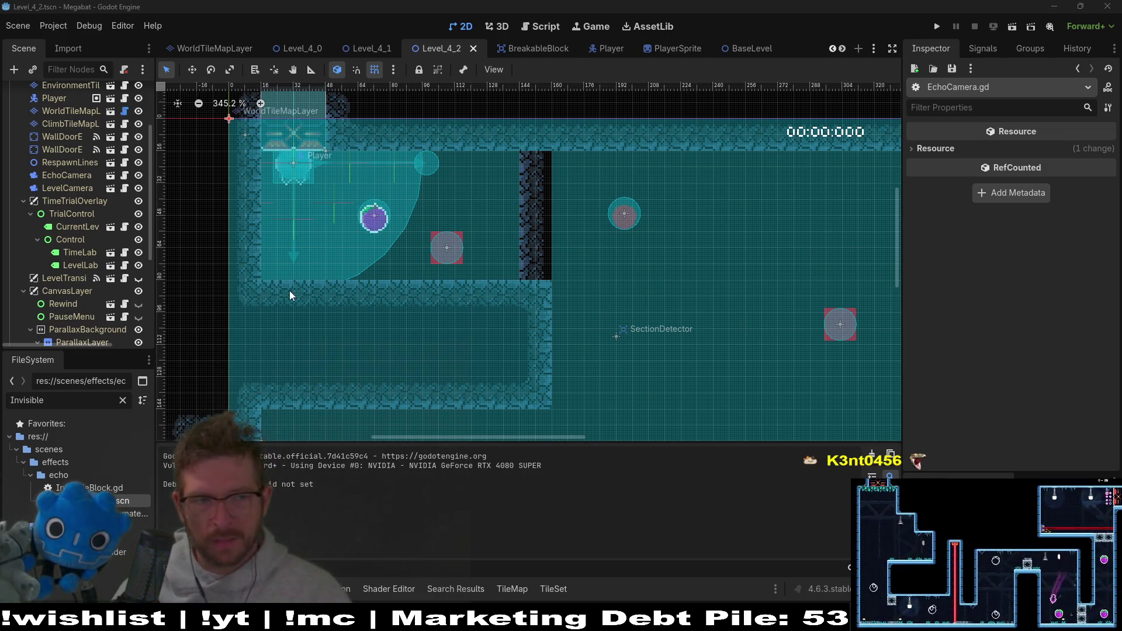
scroll(51, 258, down, 5)
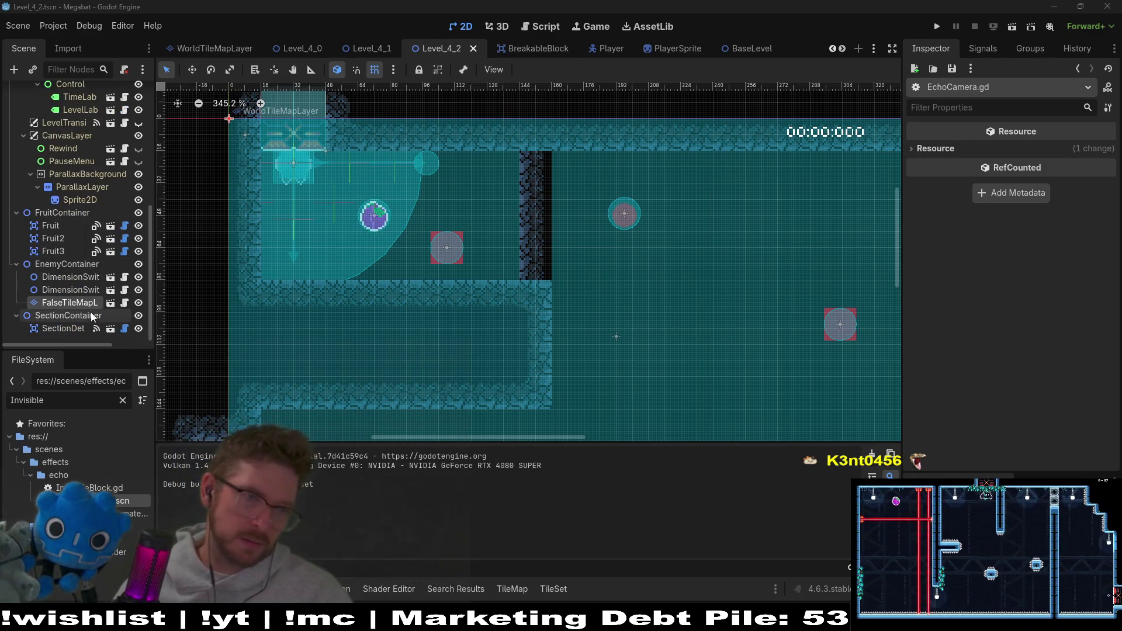
Open FalseTileMapLayer.gd and review include_invisible_blocks and the echo-finished signal connection in _ready().
click(125, 303)
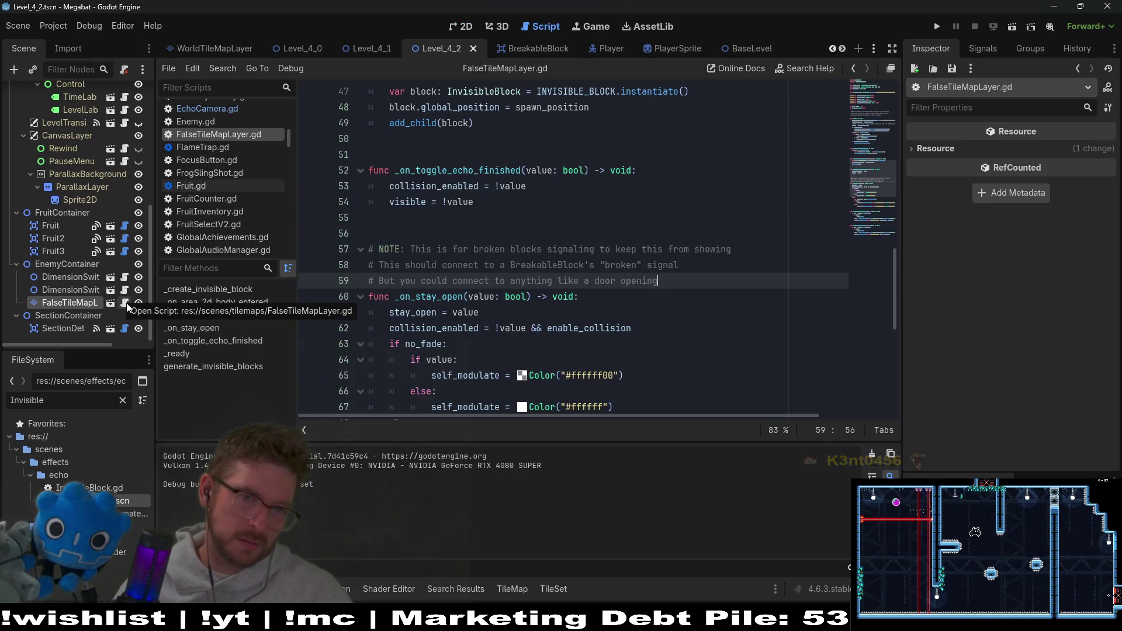
scroll(569, 228, up, 9)
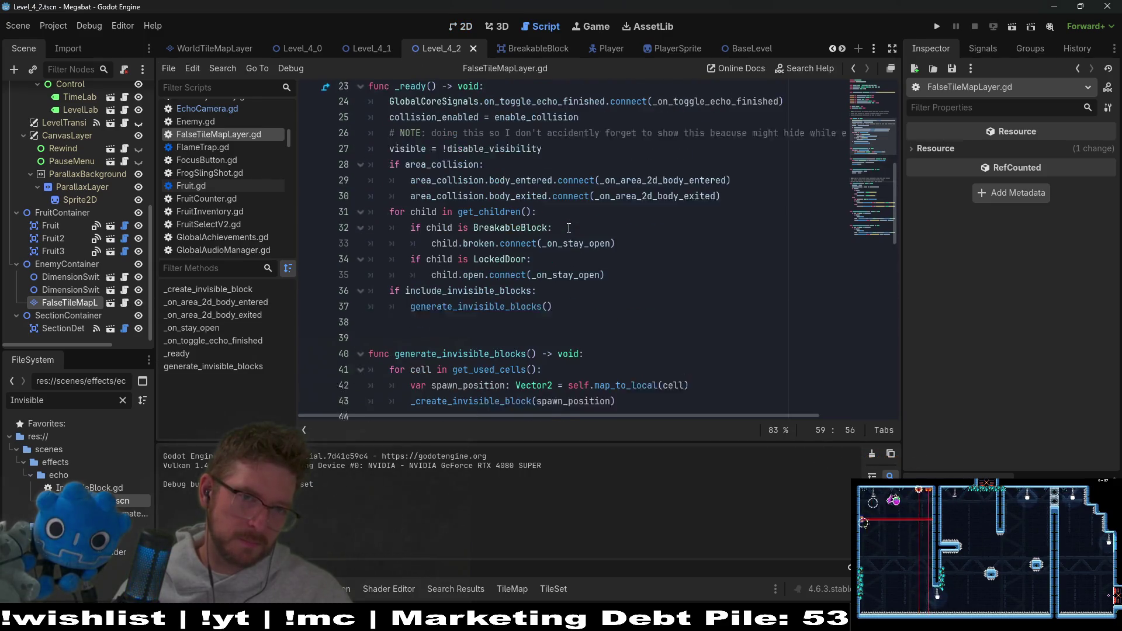
scroll(569, 228, up, 3)
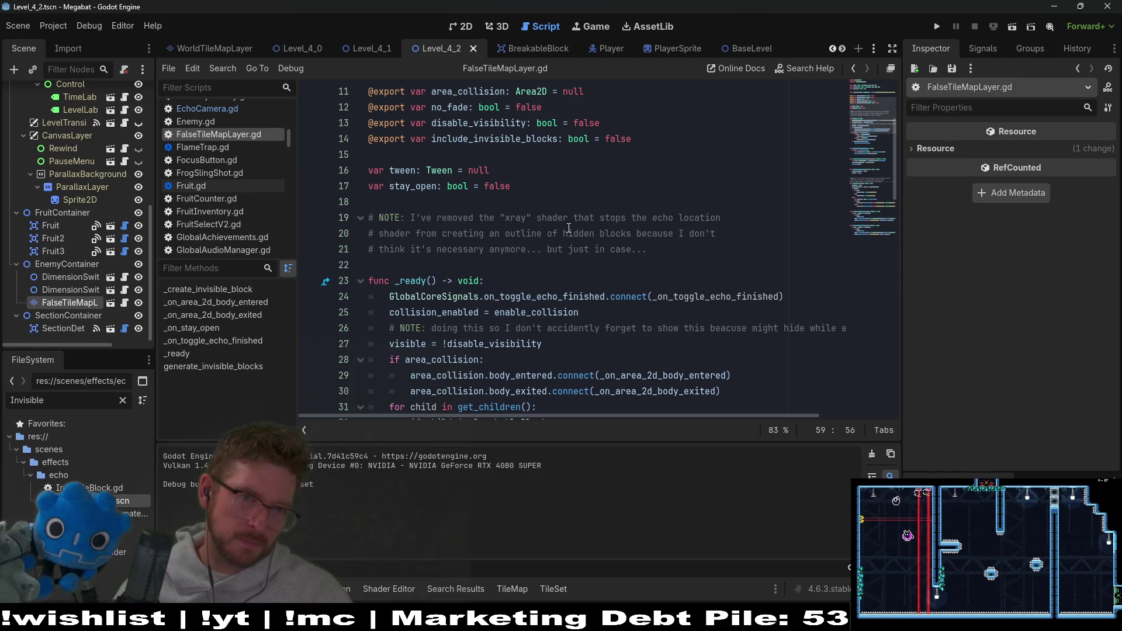
click(550, 282)
double_click(504, 140)
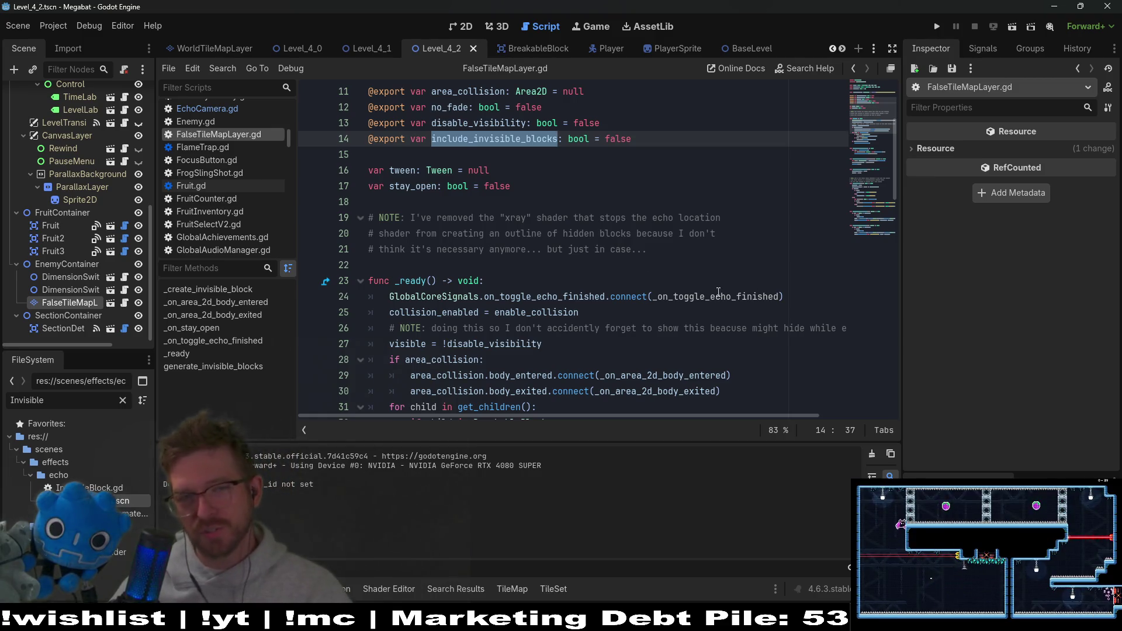
mouse_move(784, 296)
mouse_down()
mouse_move(389, 297)
mouse_move(397, 282)
mouse_move(386, 294)
mouse_up()
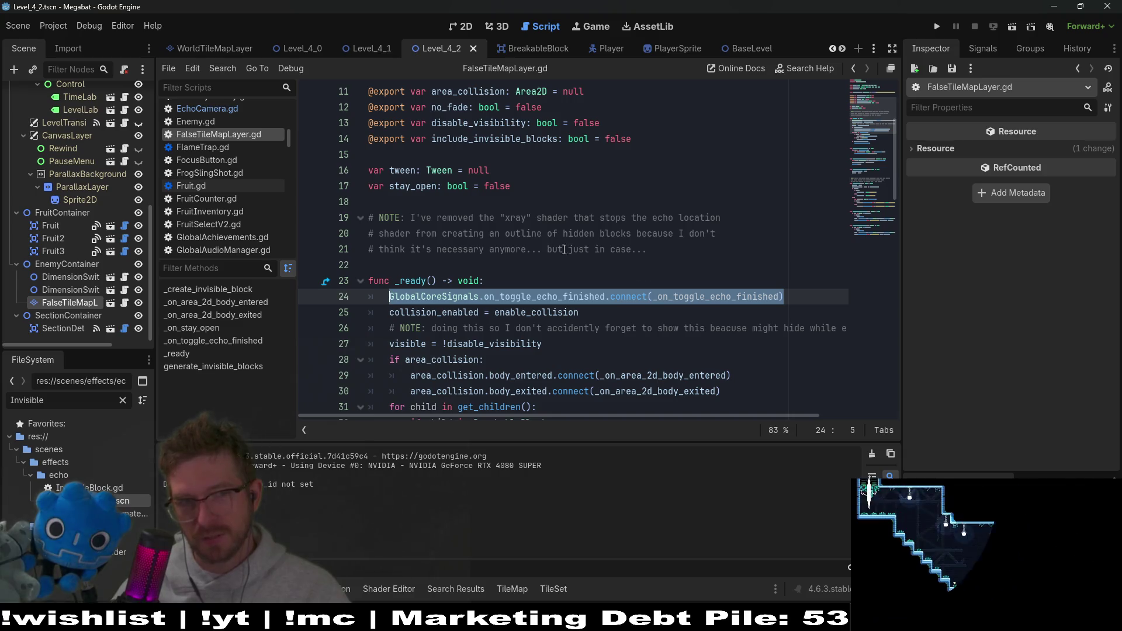
double_click(492, 137)
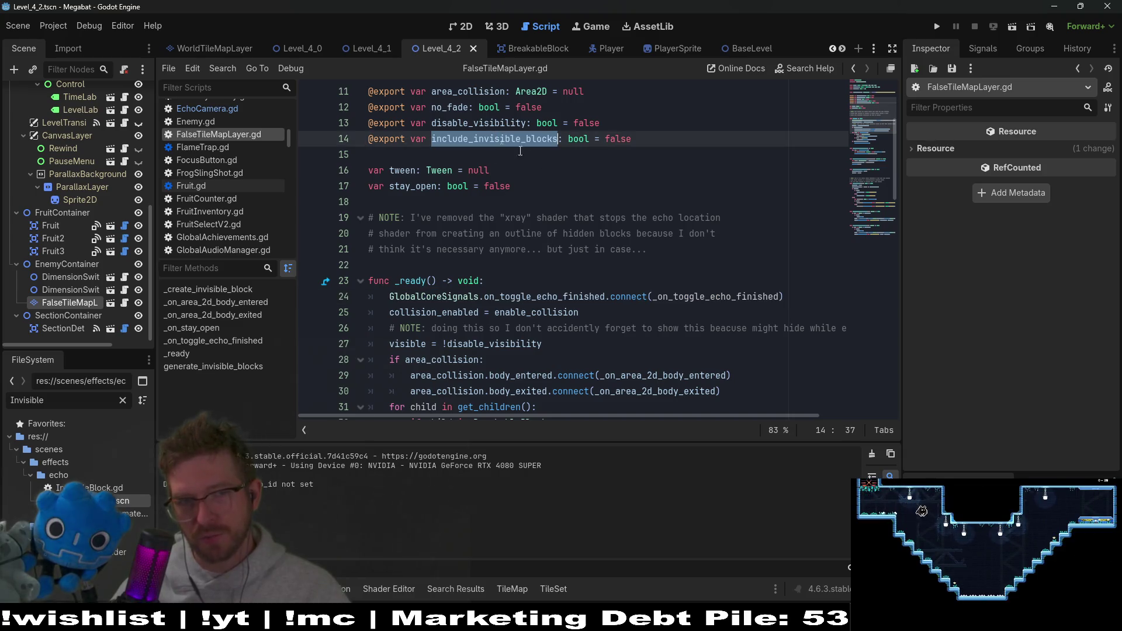
click(601, 201)
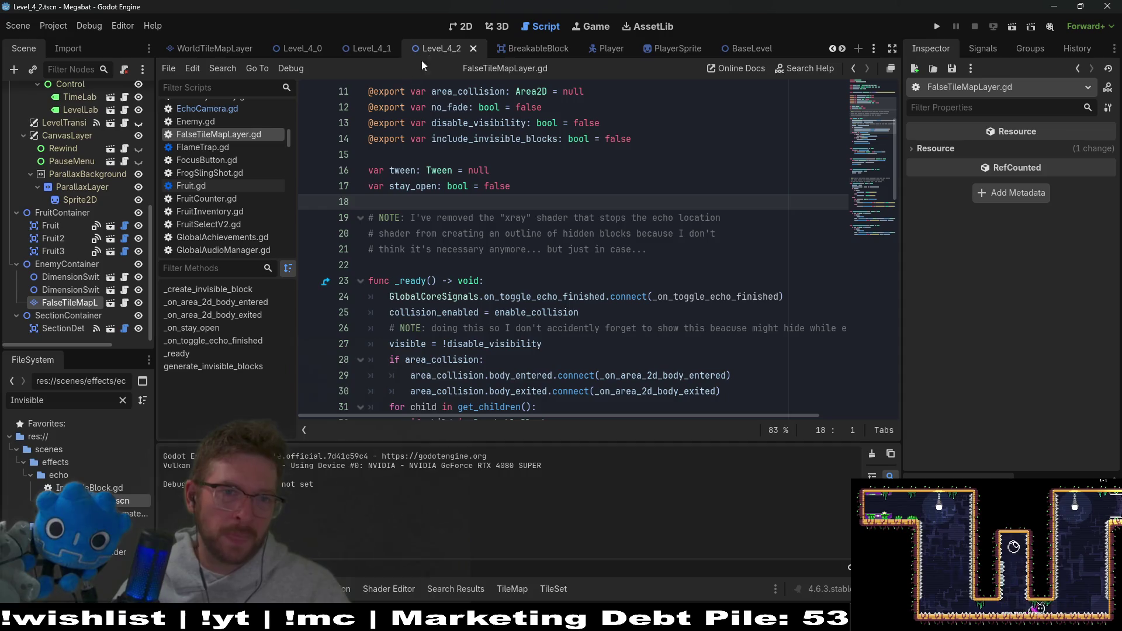
Back in 2D, instance FalseTileMapLayer.tscn under EnemyContainer and pick a palette tile.
click(461, 27)
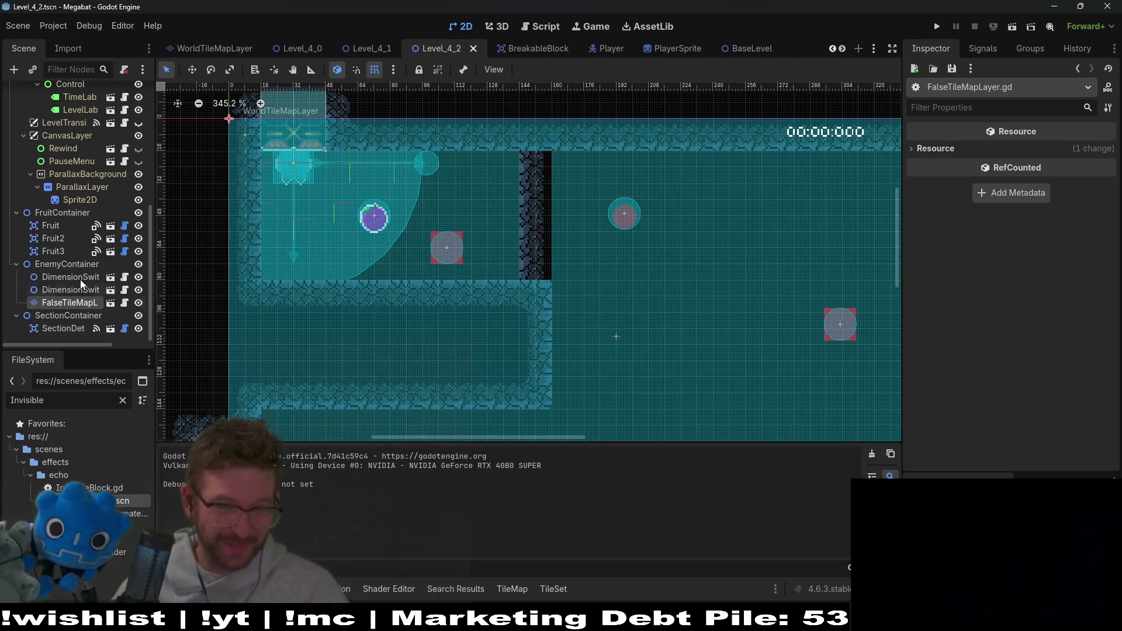
right_click(71, 265)
click(149, 295)
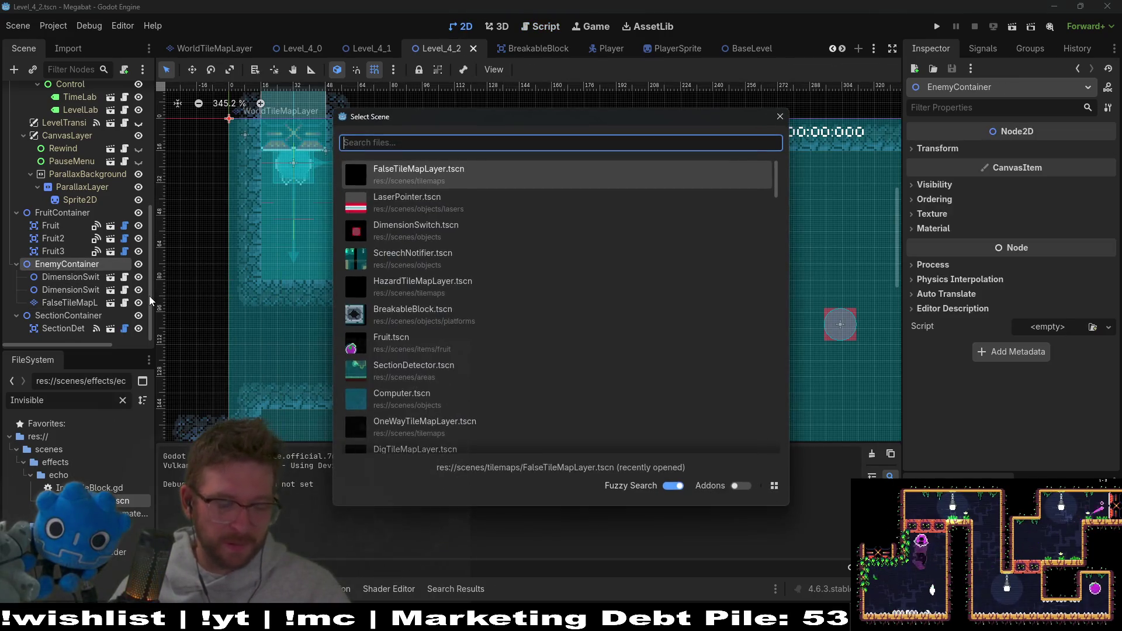
text(false)
key(Return)
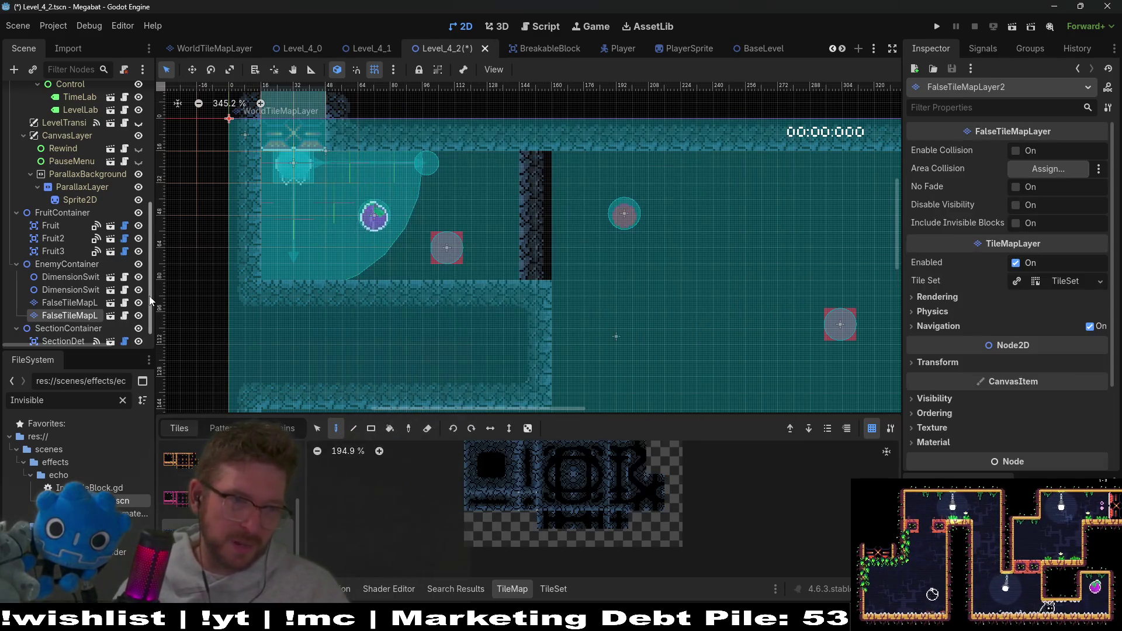
click(488, 467)
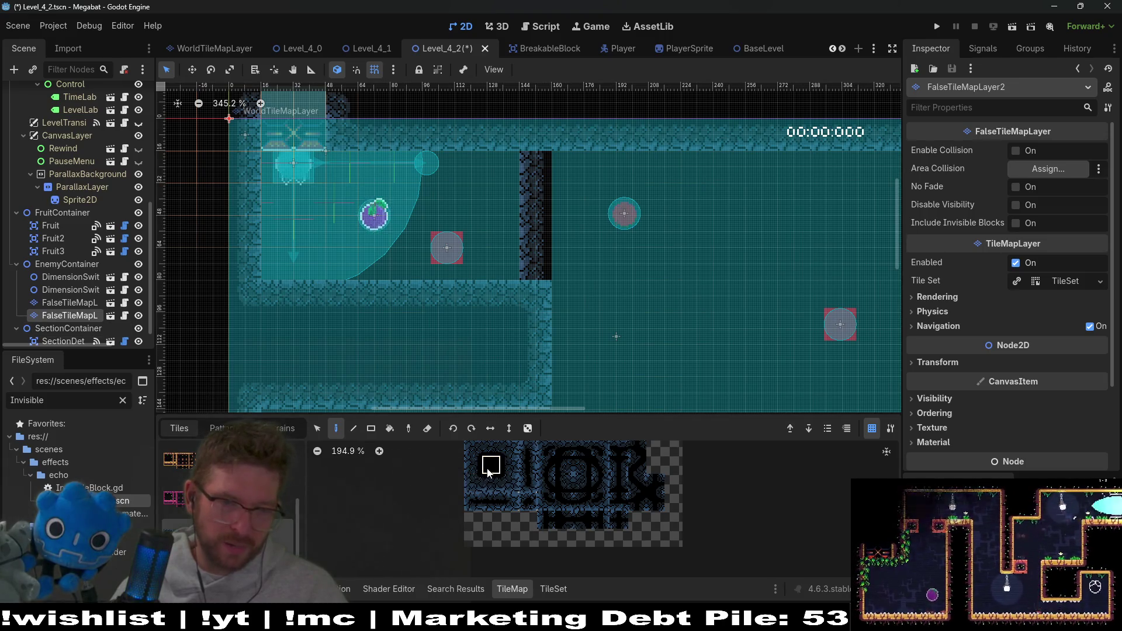
Erase the tile blocks in the room's right half and lower left.
scroll(573, 272, down, 4)
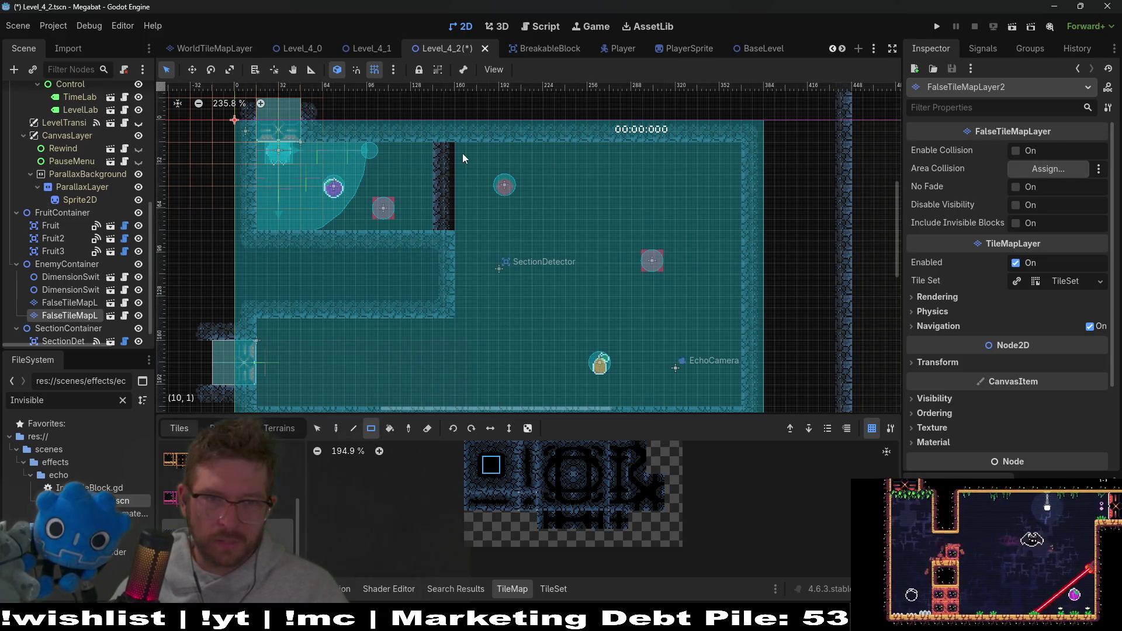
mouse_move(461, 153)
mouse_down()
mouse_move(534, 264)
mouse_move(727, 395)
mouse_up()
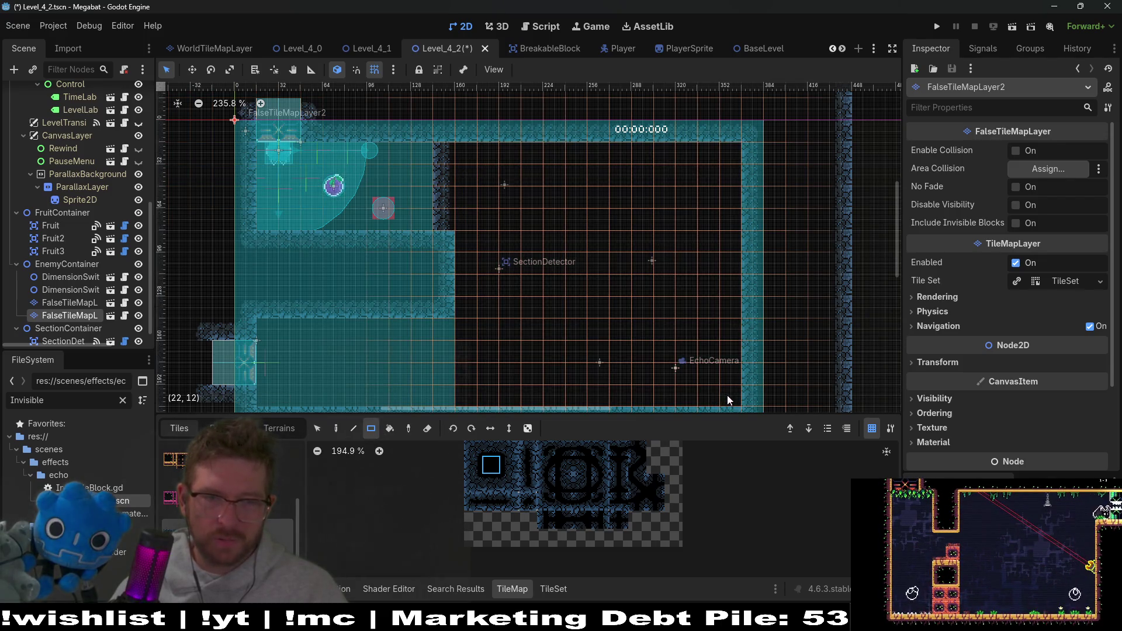
drag(266, 332, 447, 391)
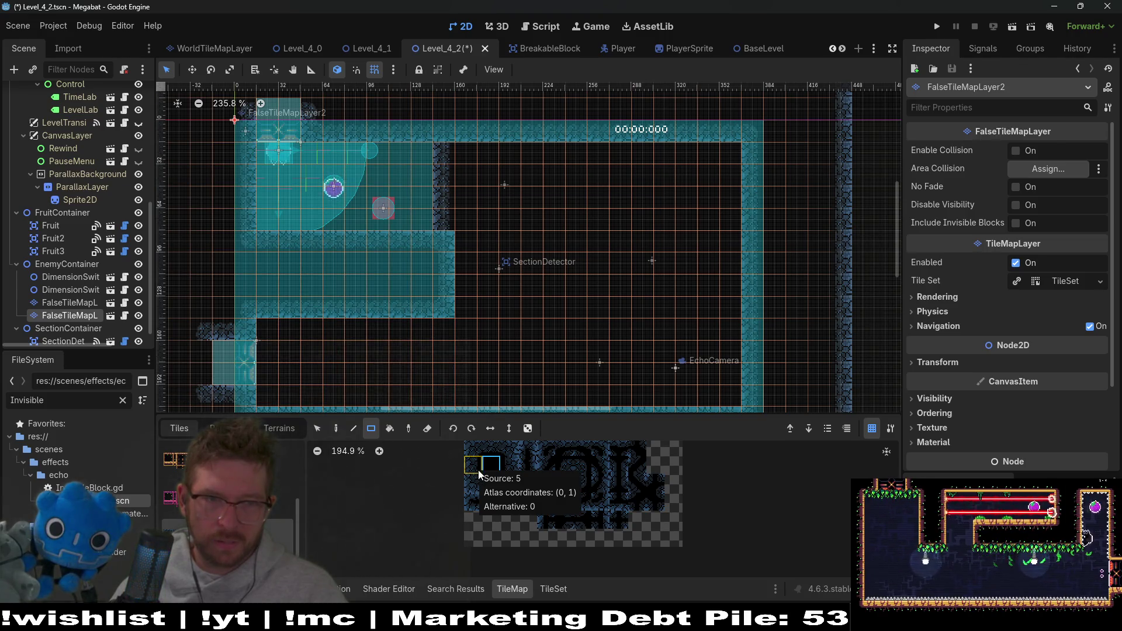
drag(271, 311, 441, 352)
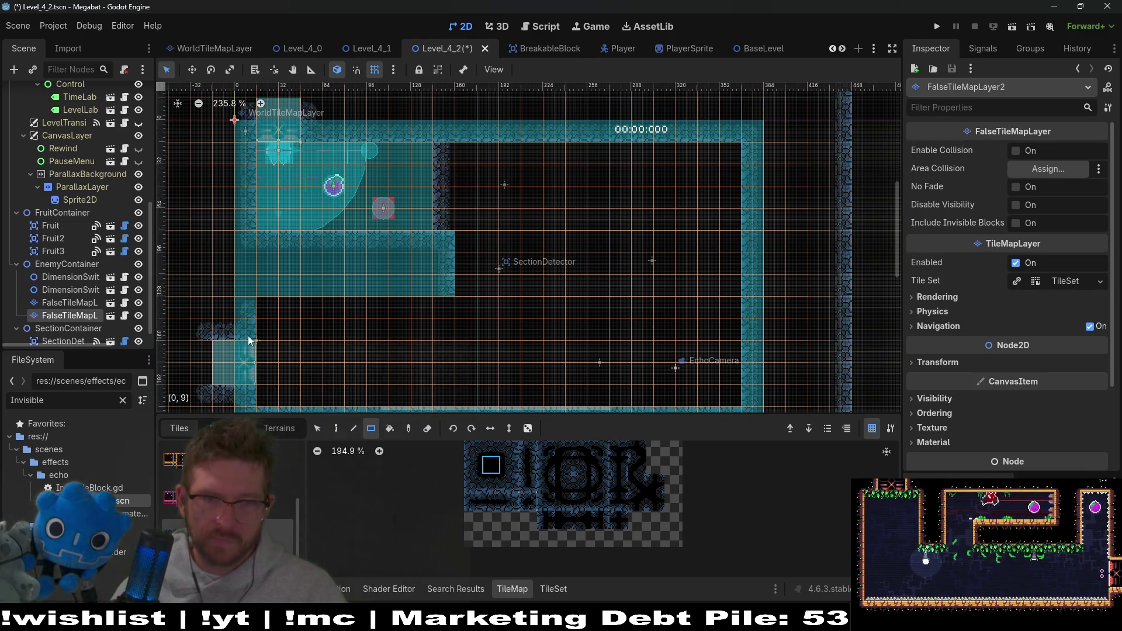
Paint wall-tile rows across row 8 out to column 23, trying several palette tiles.
drag(265, 304, 443, 303)
mouse_move(268, 327)
mouse_down()
mouse_move(699, 369)
mouse_move(723, 402)
mouse_up()
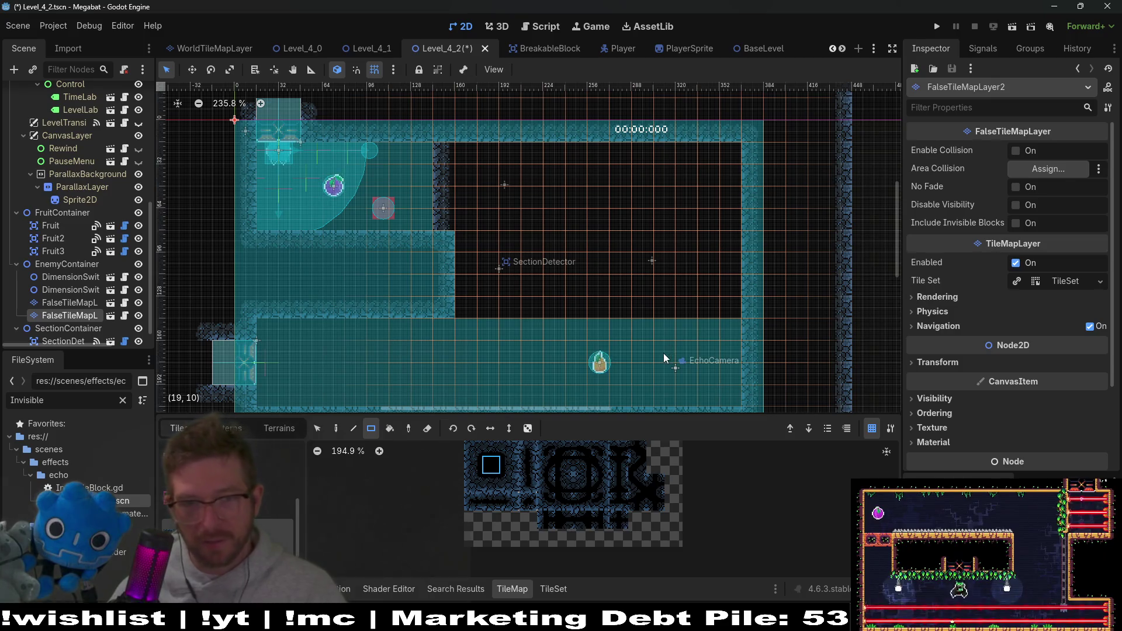
click(491, 483)
drag(453, 308, 723, 313)
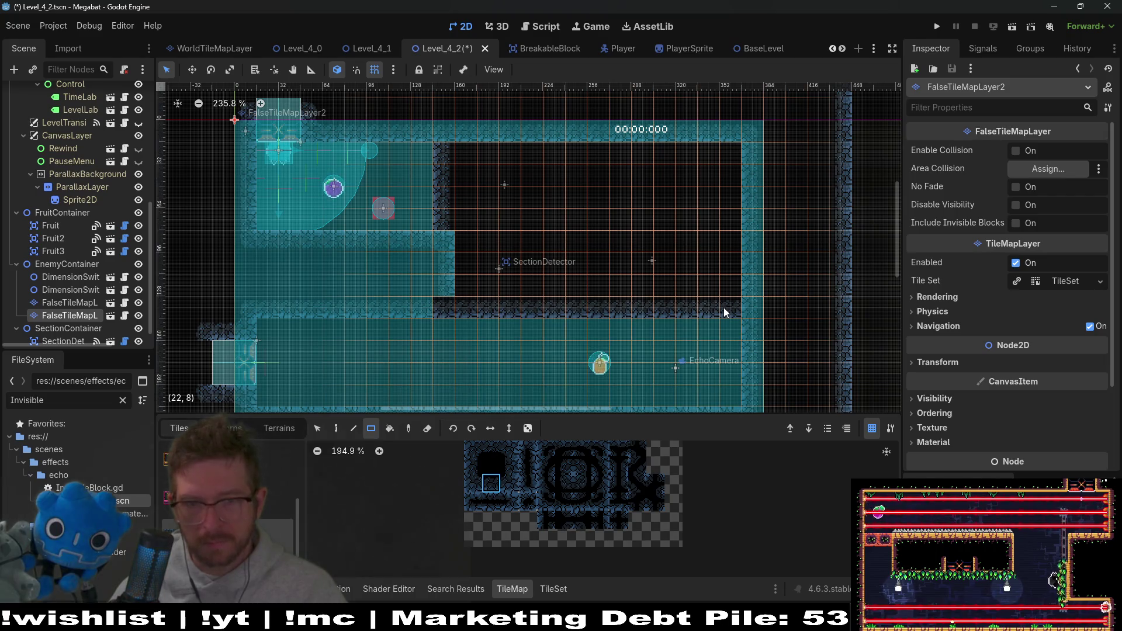
click(514, 485)
click(752, 315)
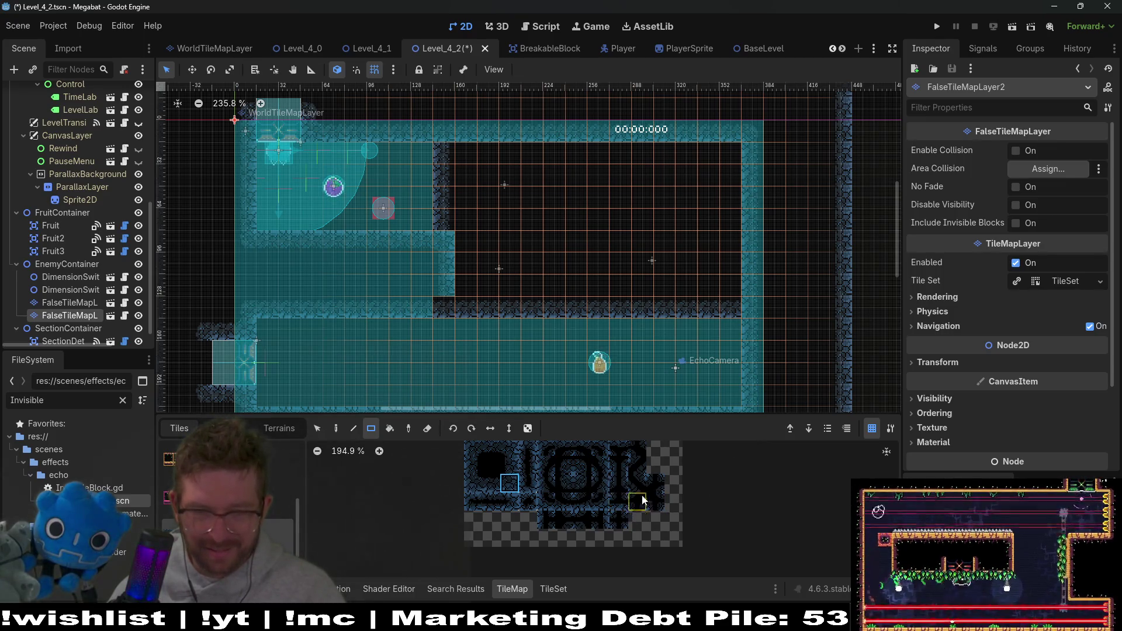
click(618, 465)
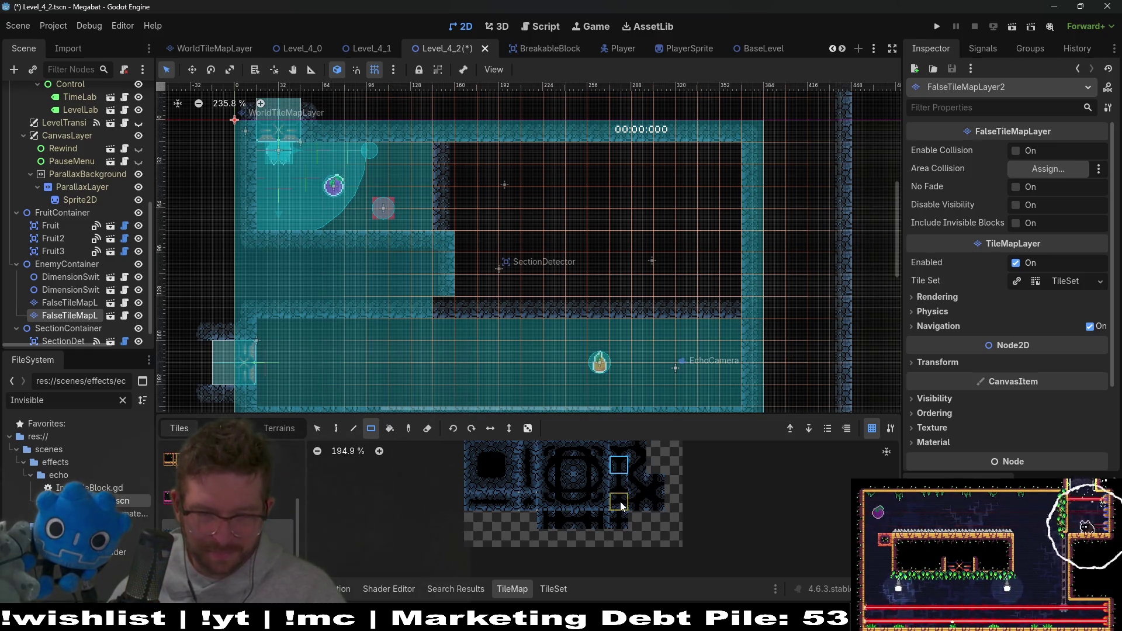
click(600, 519)
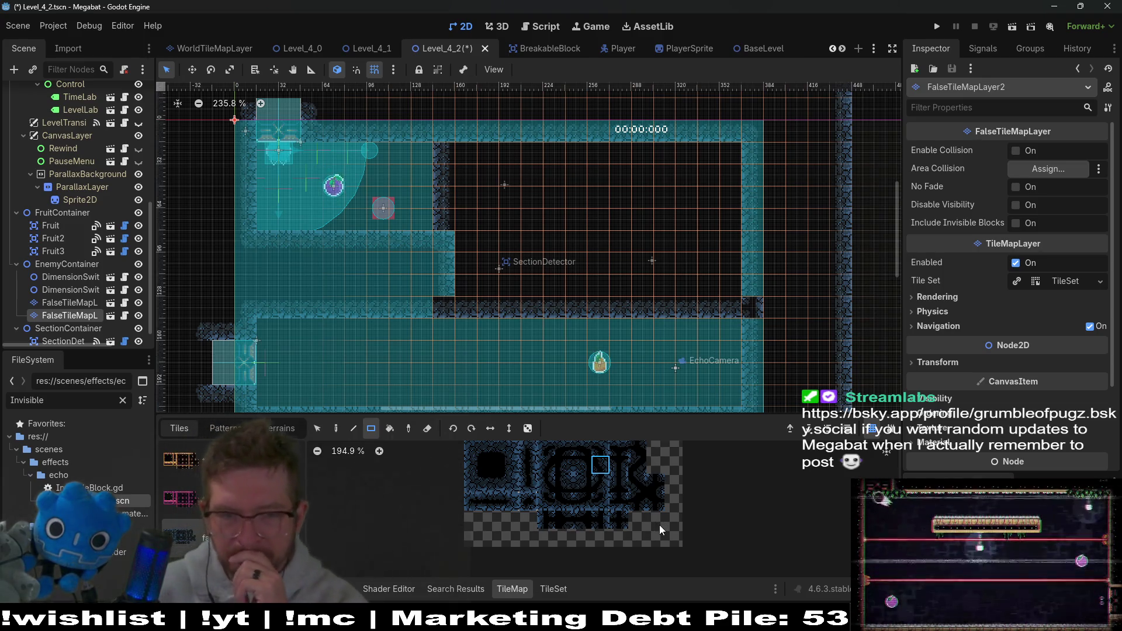
click(582, 519)
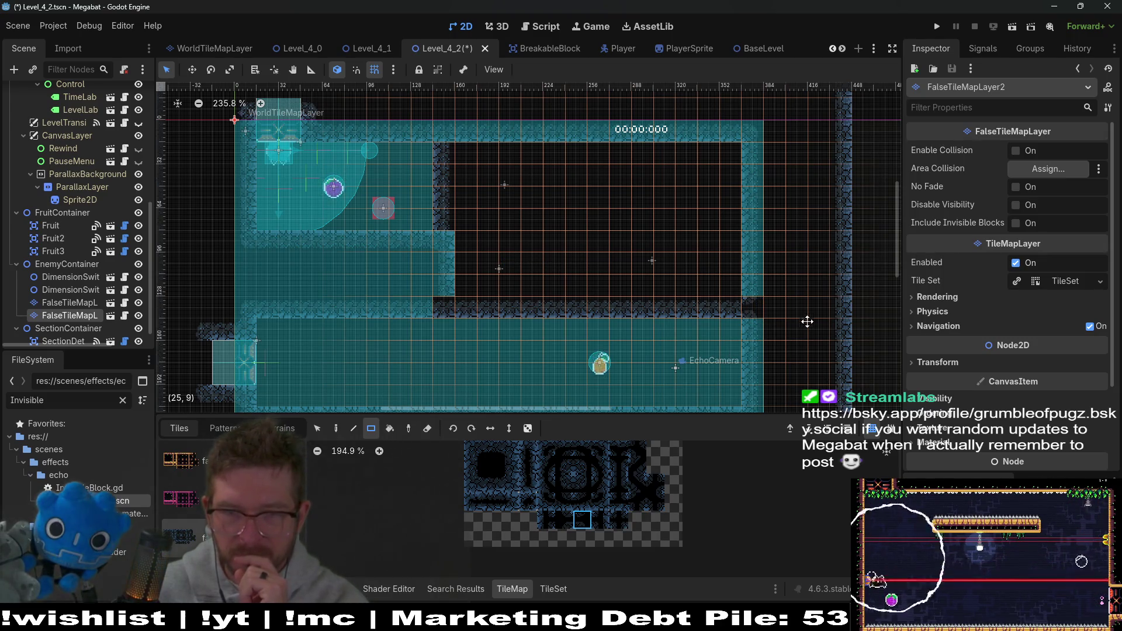
Paint a short three-tile dark column topped with a different single tile.
drag(807, 322, 791, 363)
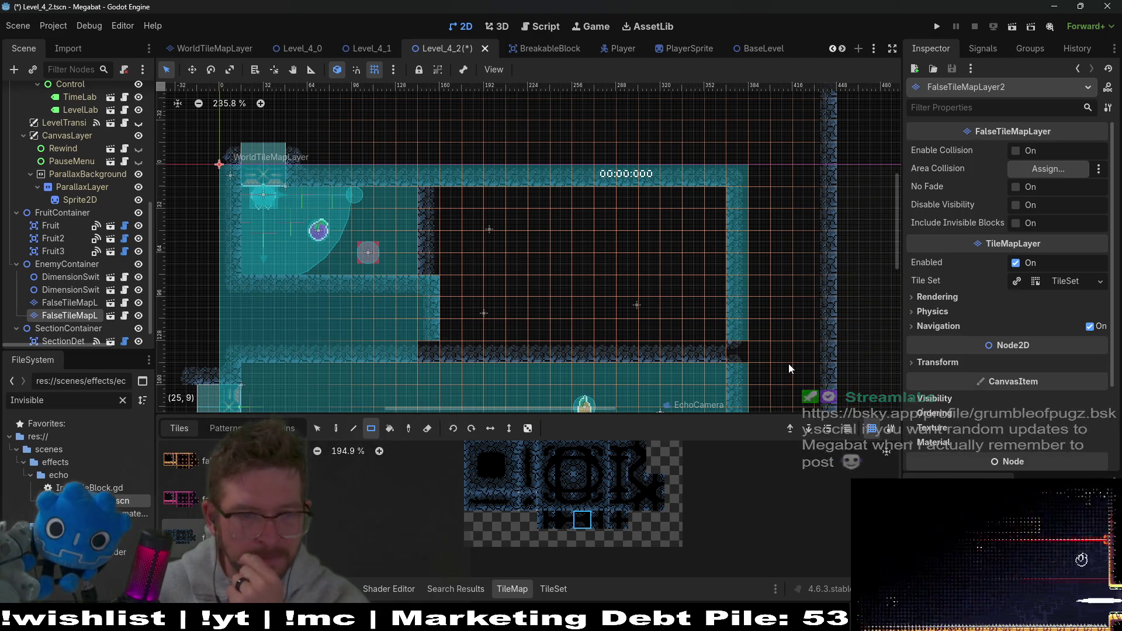
click(491, 466)
drag(436, 320, 433, 292)
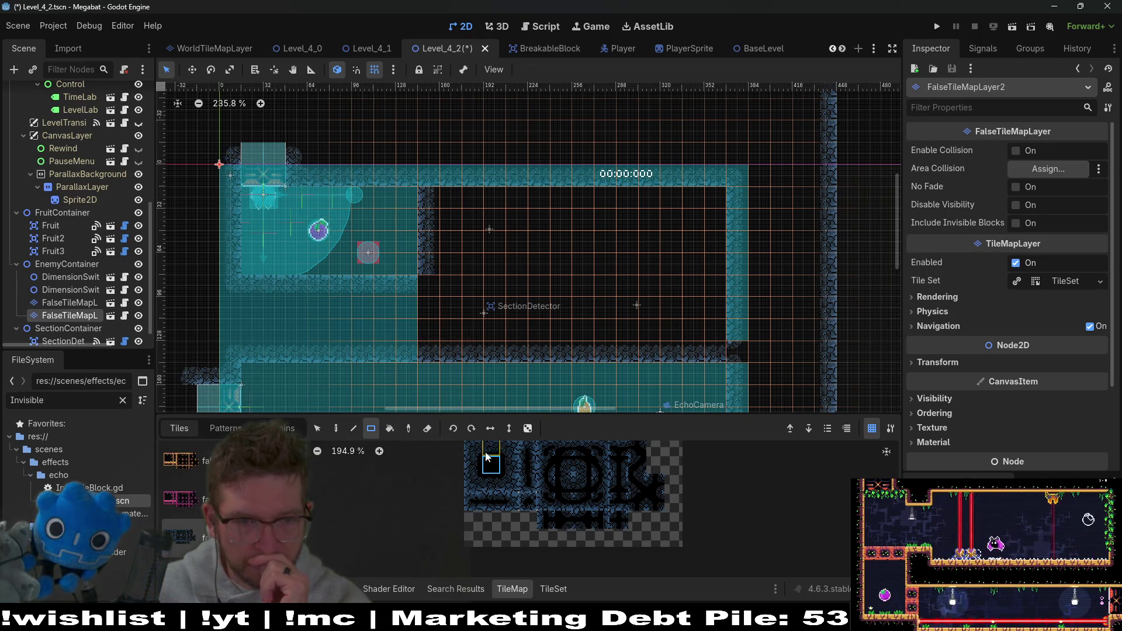
click(600, 501)
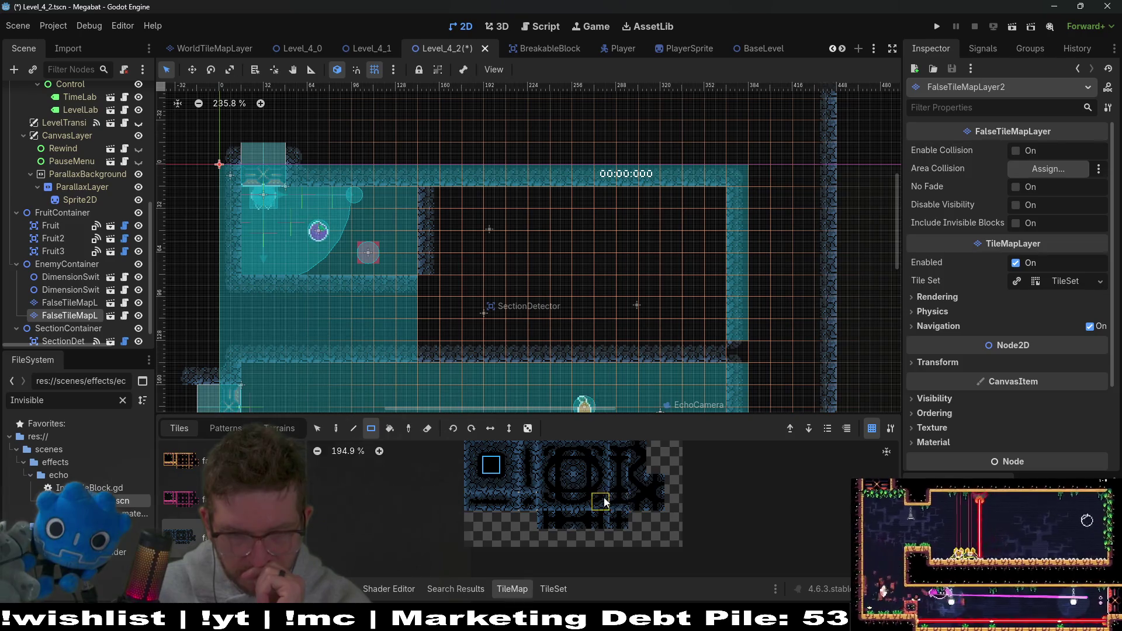
click(432, 287)
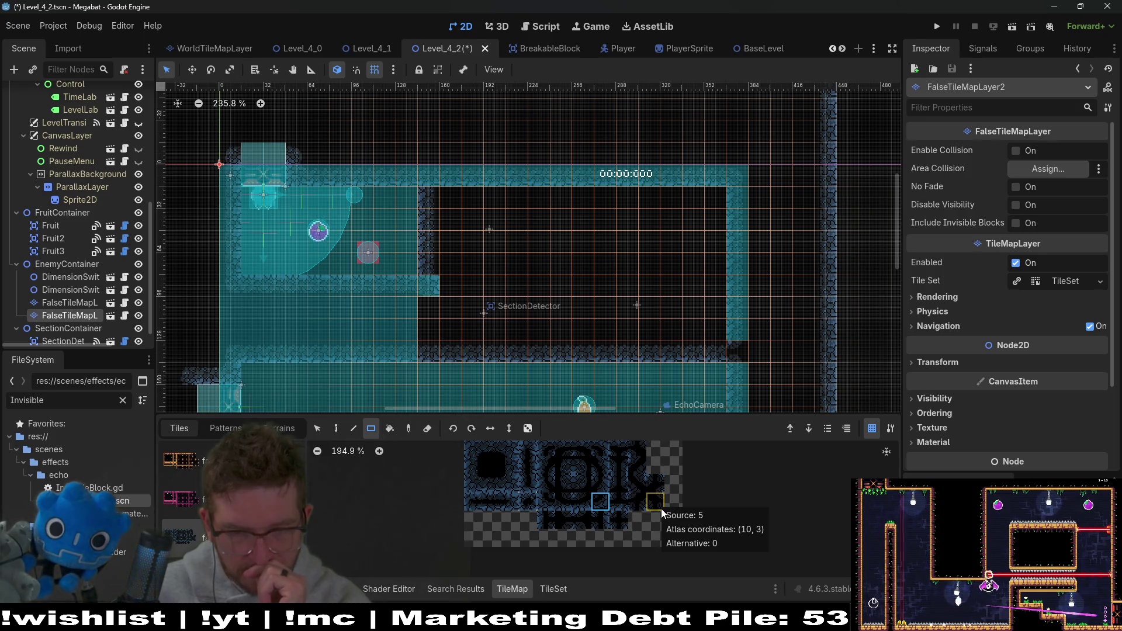
Place a hollow frame tile, a 12-tile row along the room's top, and a 9-tile right column.
click(601, 482)
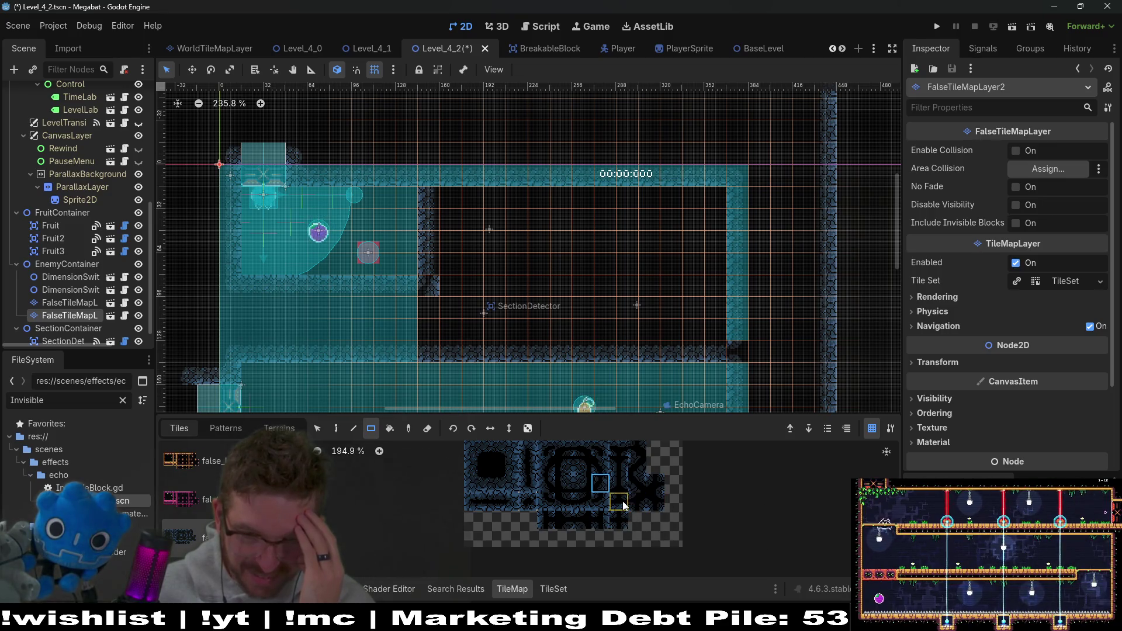
click(580, 487)
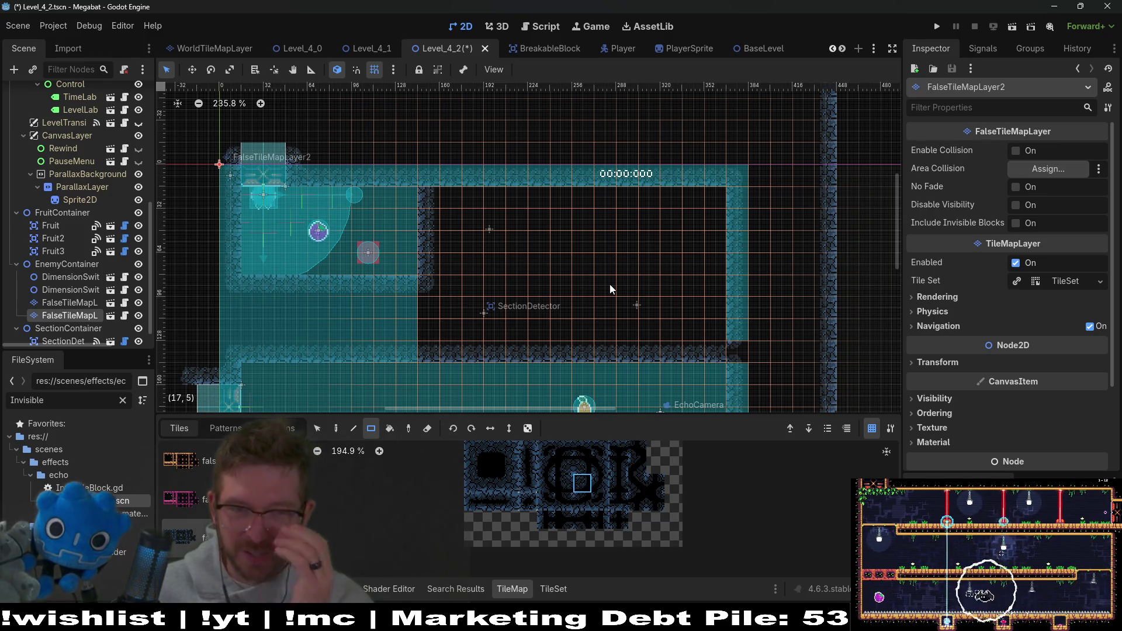
click(582, 467)
click(430, 182)
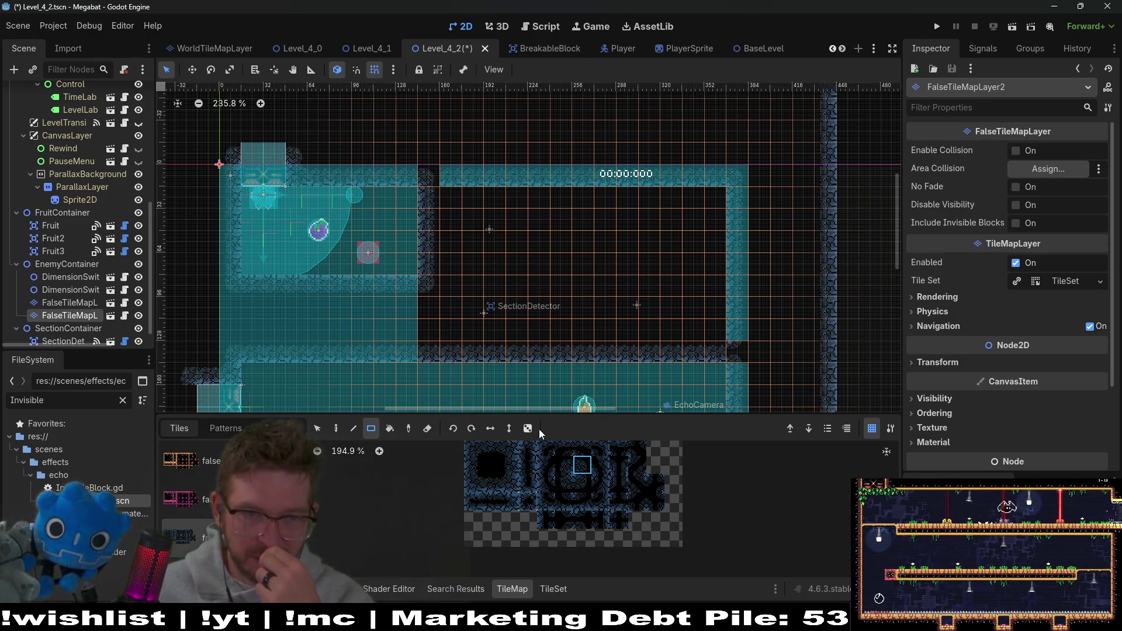
drag(450, 178, 710, 181)
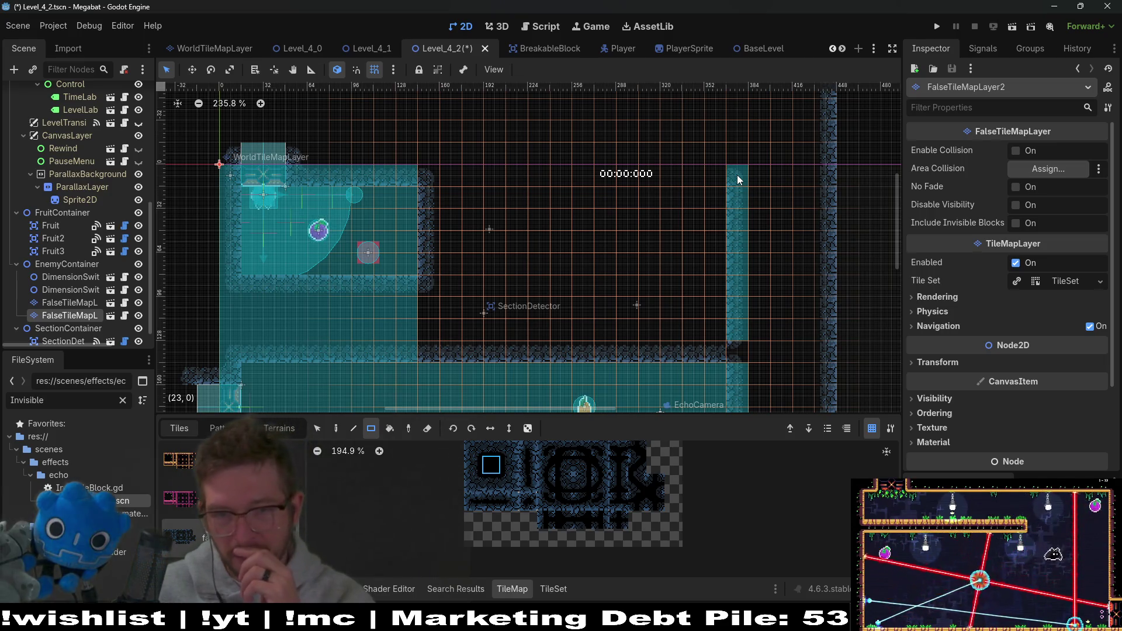
mouse_move(738, 175)
mouse_down()
mouse_move(740, 348)
mouse_move(740, 325)
mouse_up()
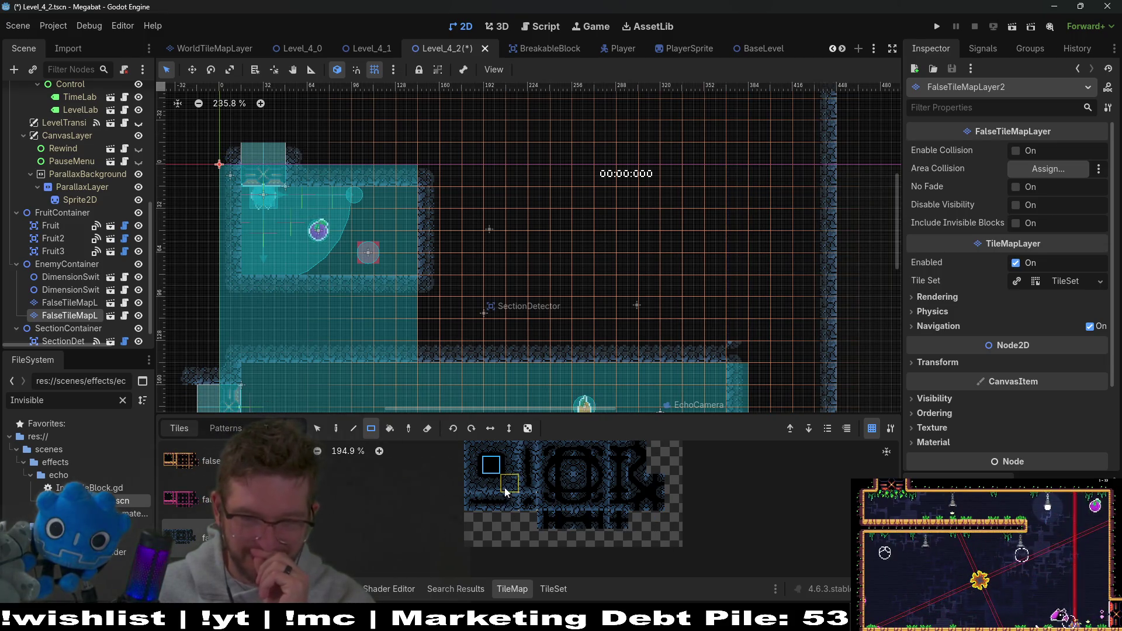
Pick other atlas tiles and zoom out to view the whole level layout.
click(510, 455)
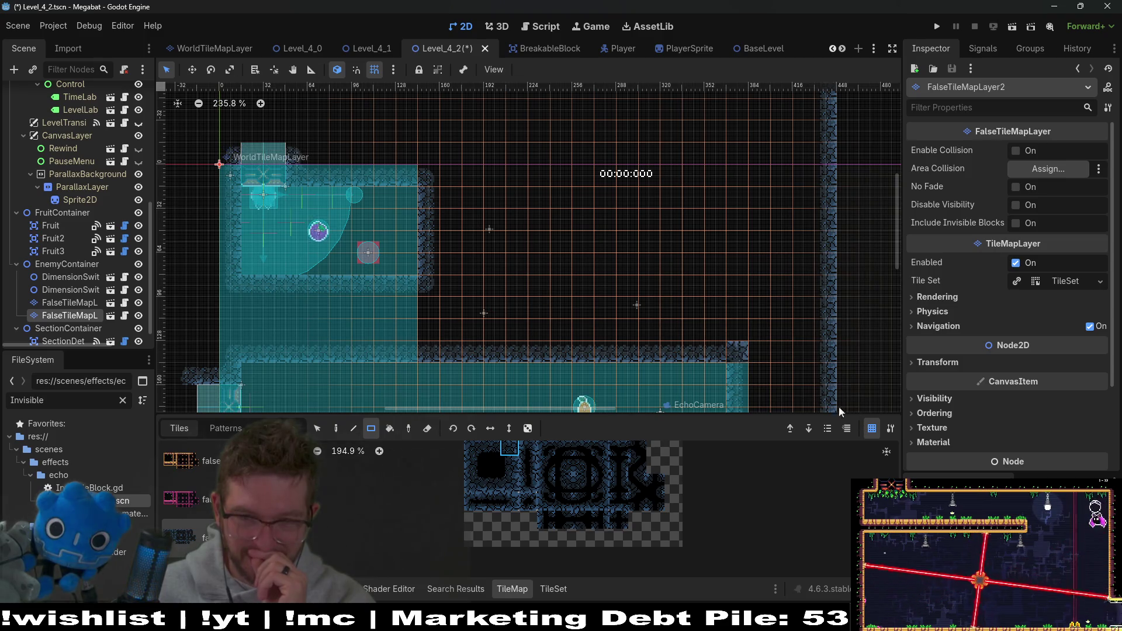
click(582, 465)
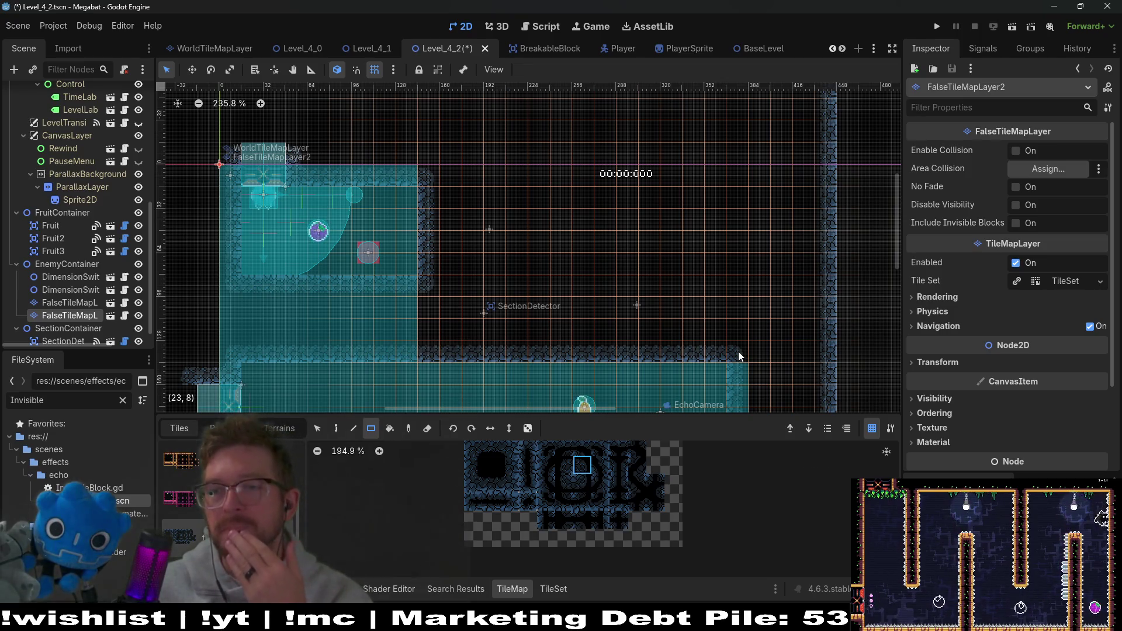
scroll(756, 307, down, 4)
drag(792, 312, 784, 266)
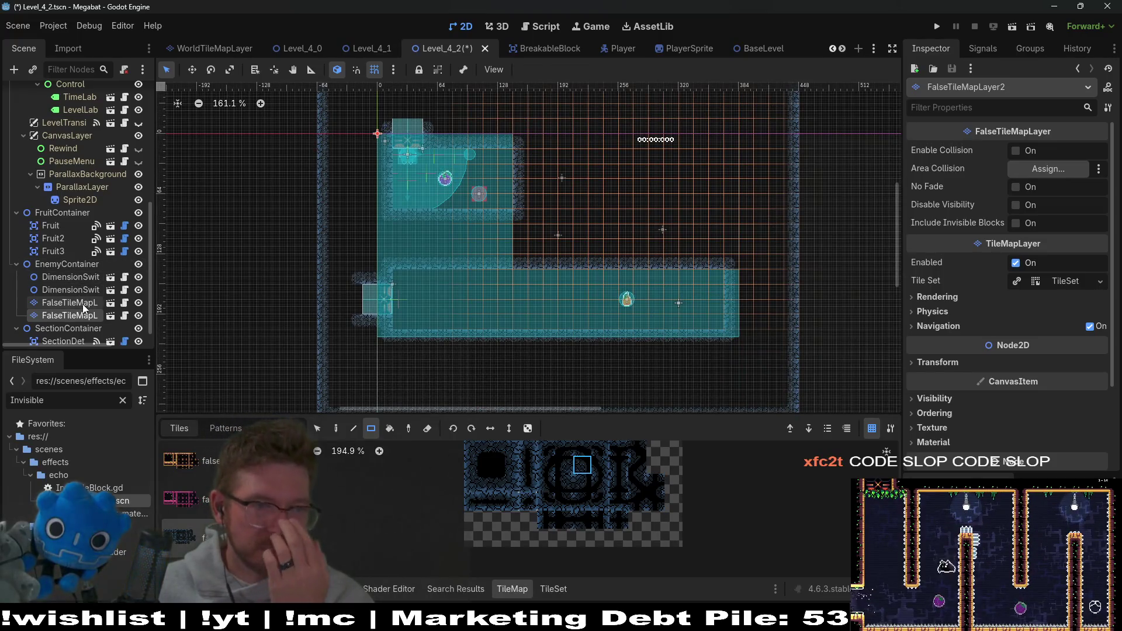
Move DimensionSwitch2 to the lower corridor's right end and Fruit2 down into it, then save and run.
click(71, 288)
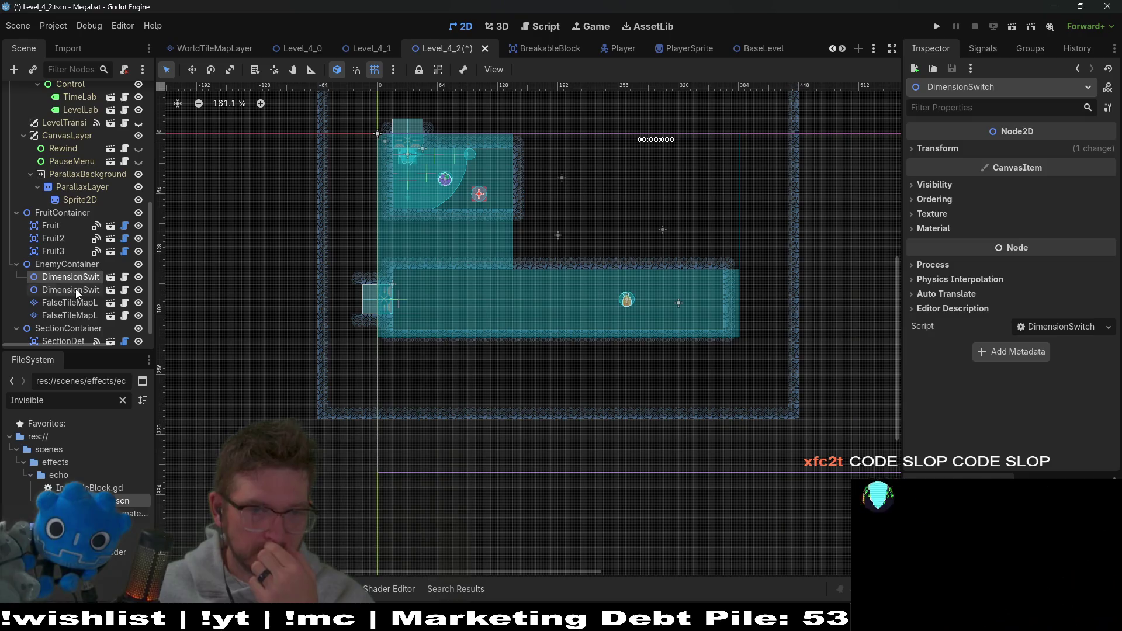
key(w)
drag(687, 286, 700, 294)
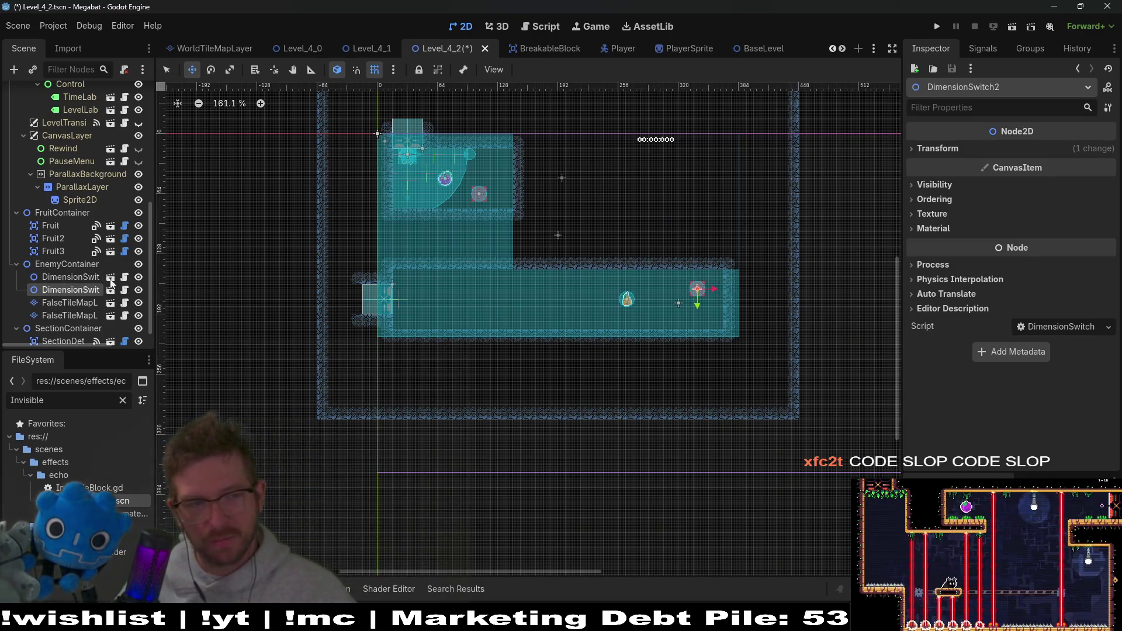
click(53, 239)
mouse_move(560, 190)
mouse_down()
mouse_move(629, 301)
mouse_move(575, 299)
mouse_up()
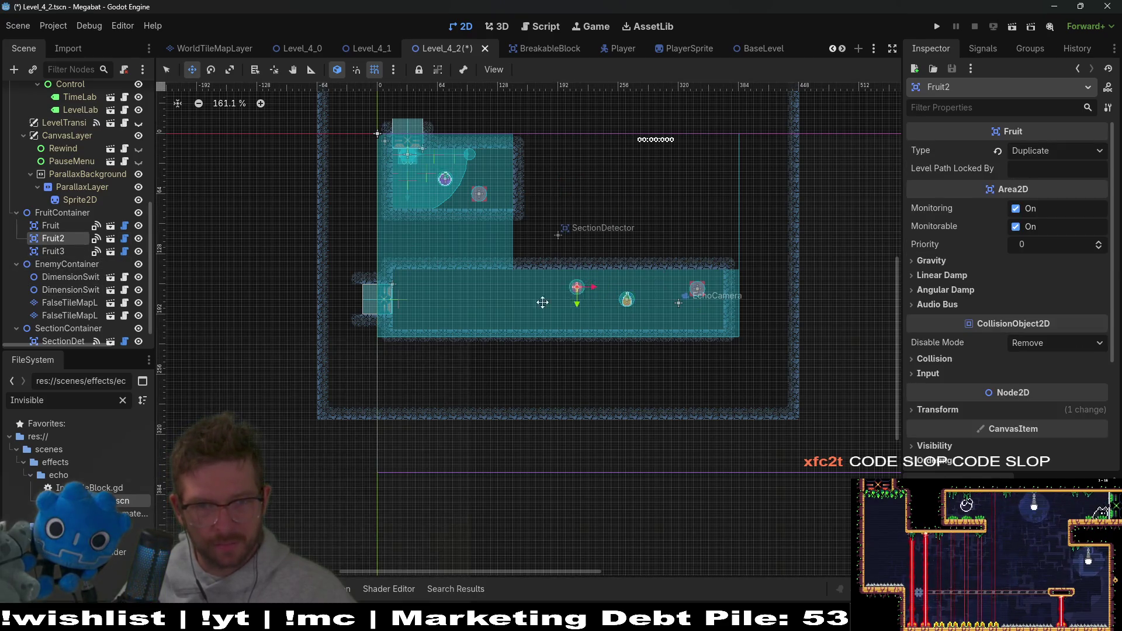
click(1012, 28)
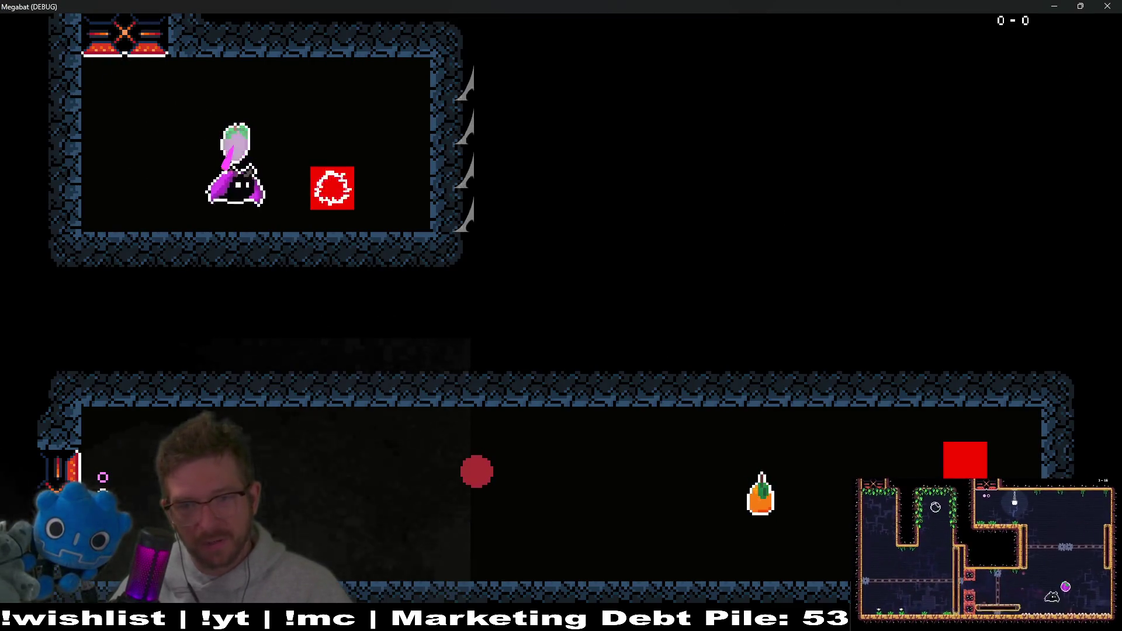
Walk, jump, trigger an echo pulse and fly the bat through the level, then close the game.
key(Right)
key(space)
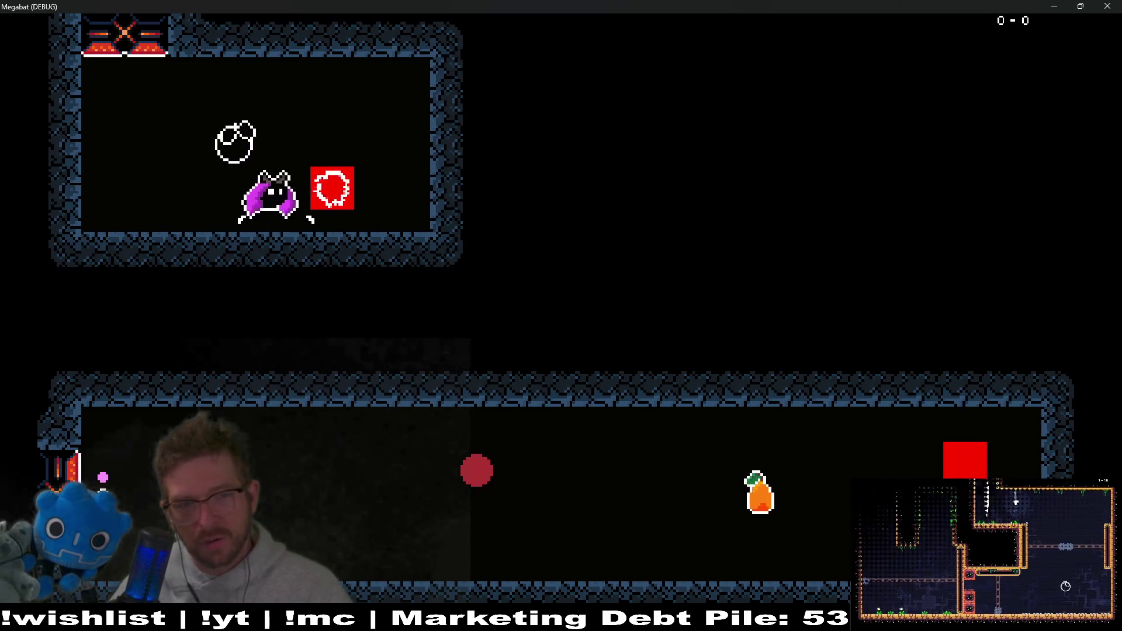
key(space)
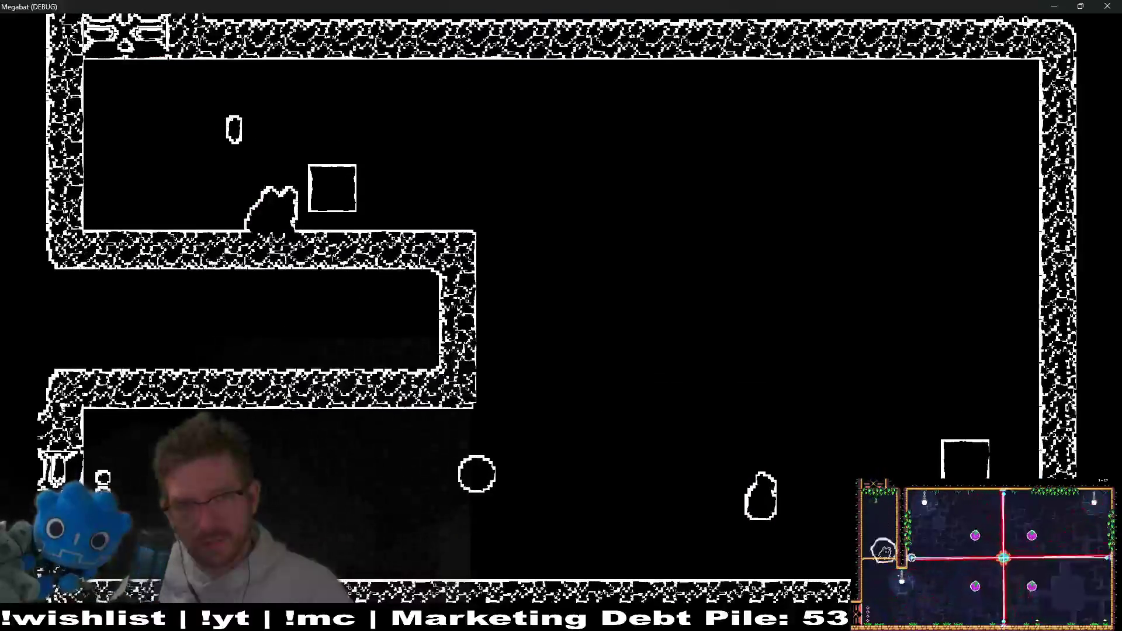
key(Right)
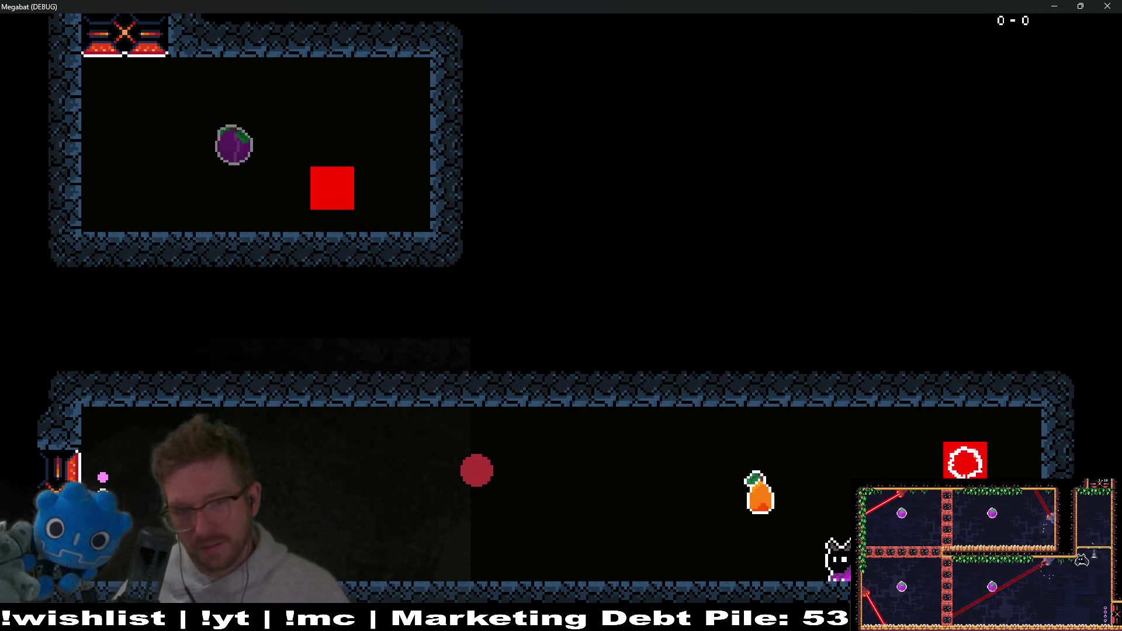
click(1107, 6)
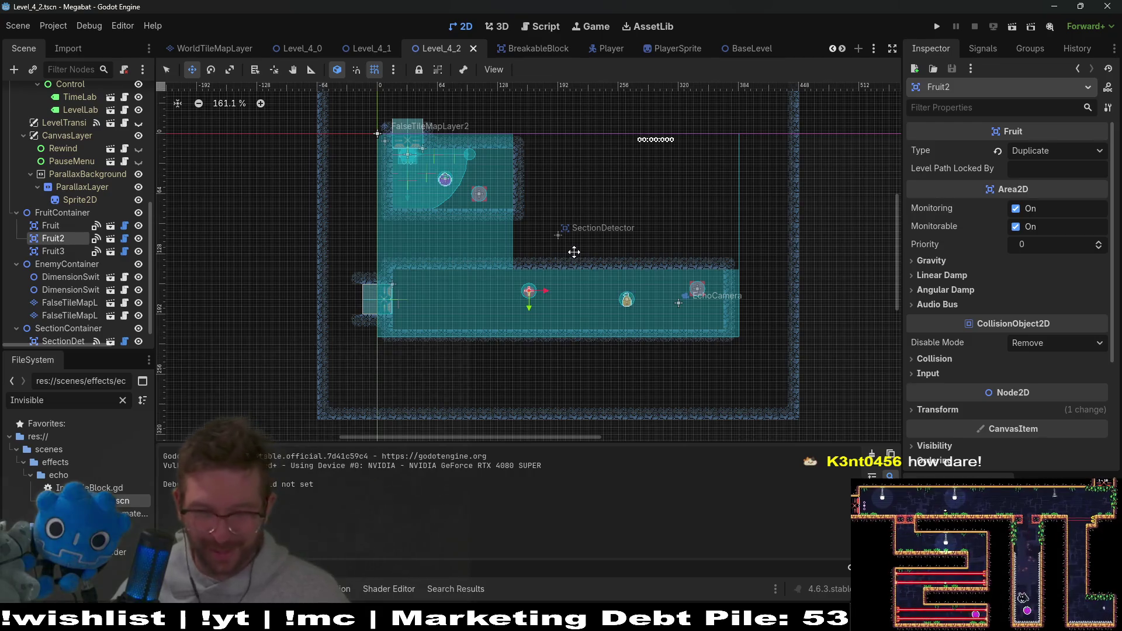
Select FalseTileMapLayer and drag the Scene dock wider so full node names are visible.
click(70, 303)
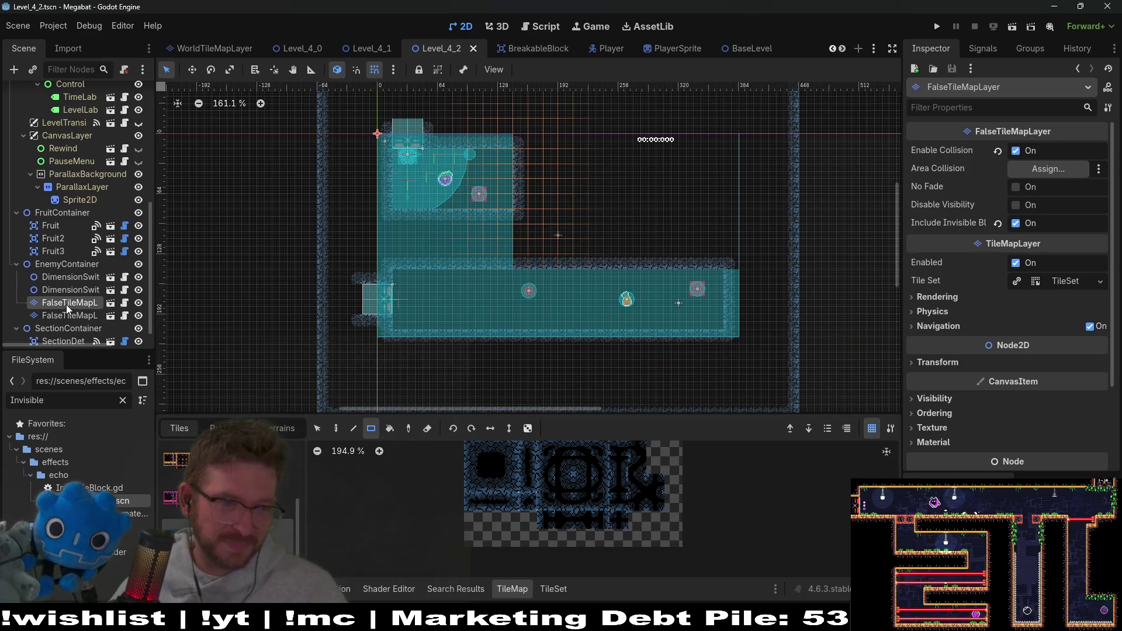
drag(155, 300, 197, 297)
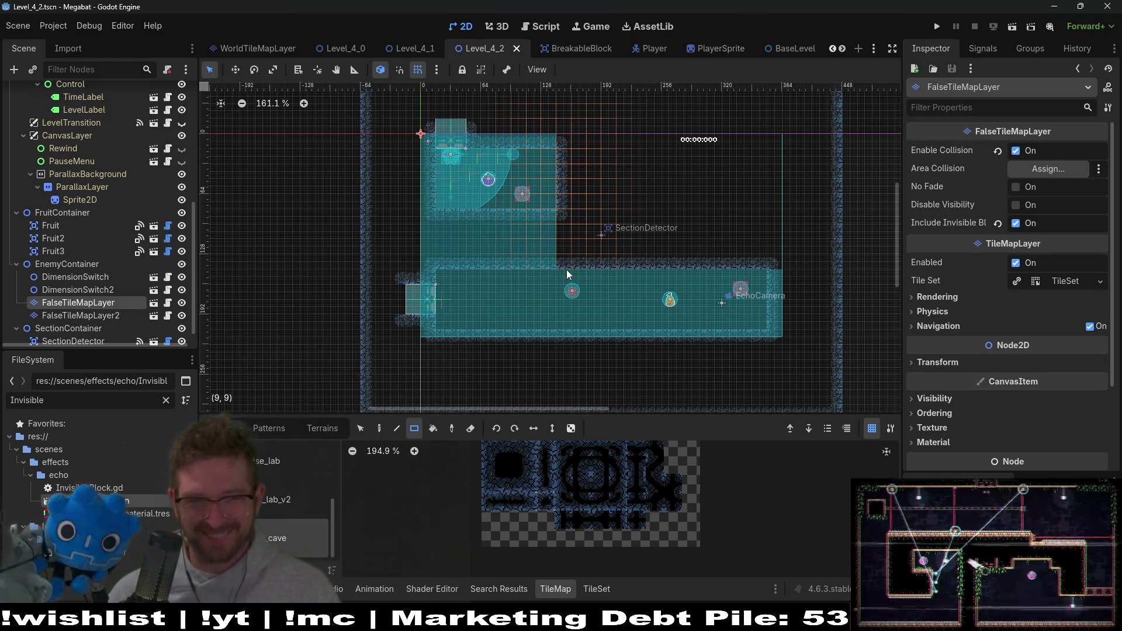
scroll(563, 268, up, 4)
scroll(565, 270, down, 2)
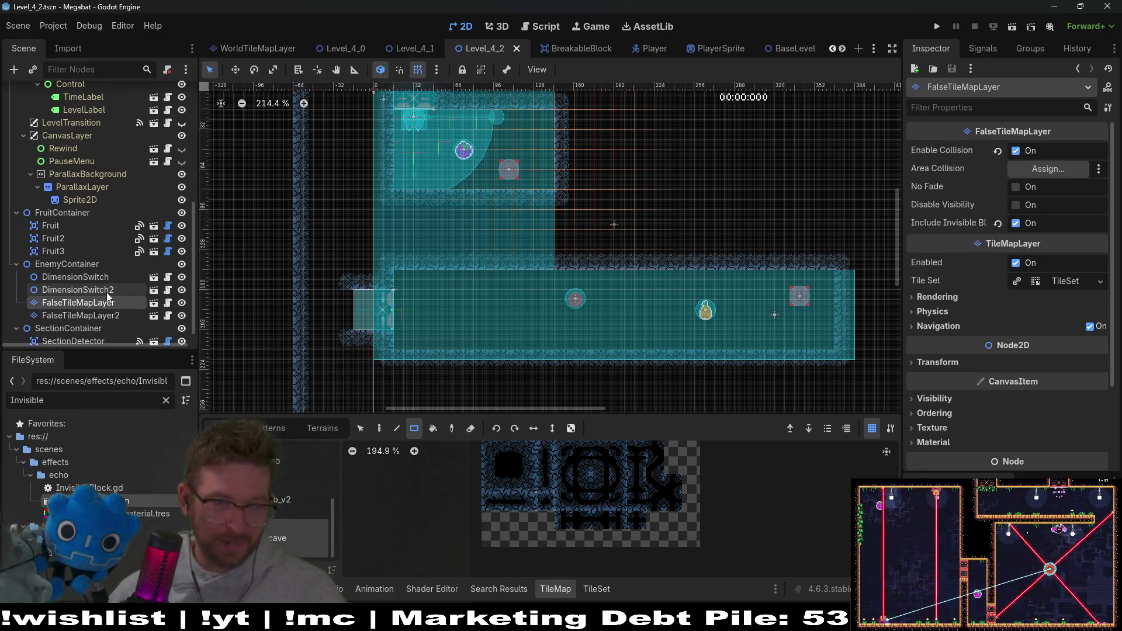
right_click(89, 267)
Instance FalseTileMapLayer.tscn under EnemyContainer as FalseTileMapLayer3, keeping its default name.
click(139, 287)
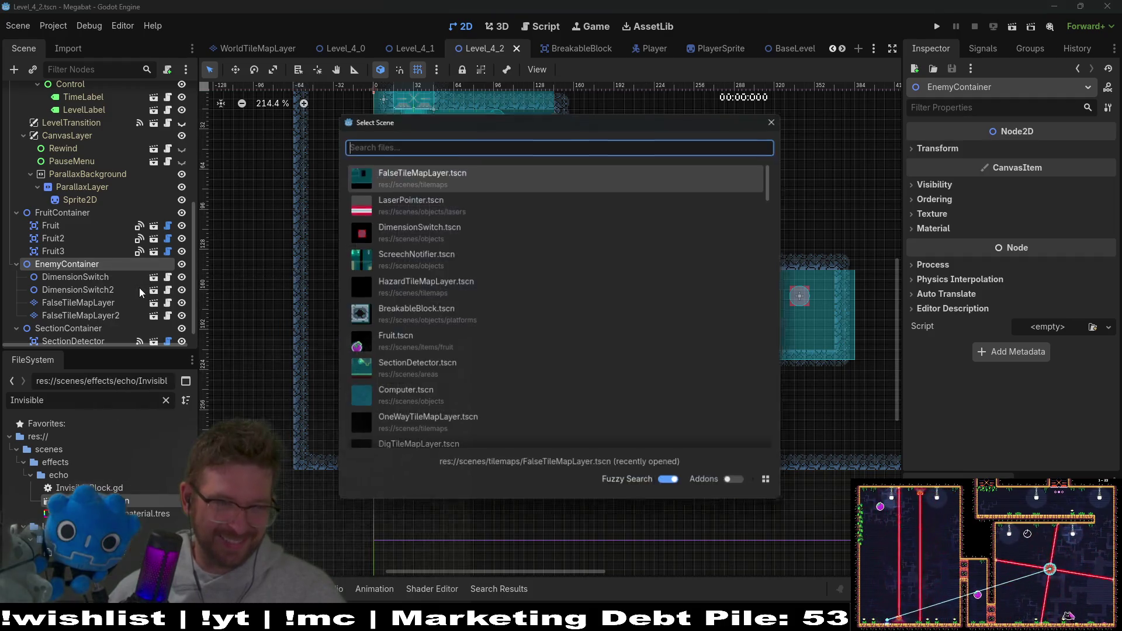
text(false)
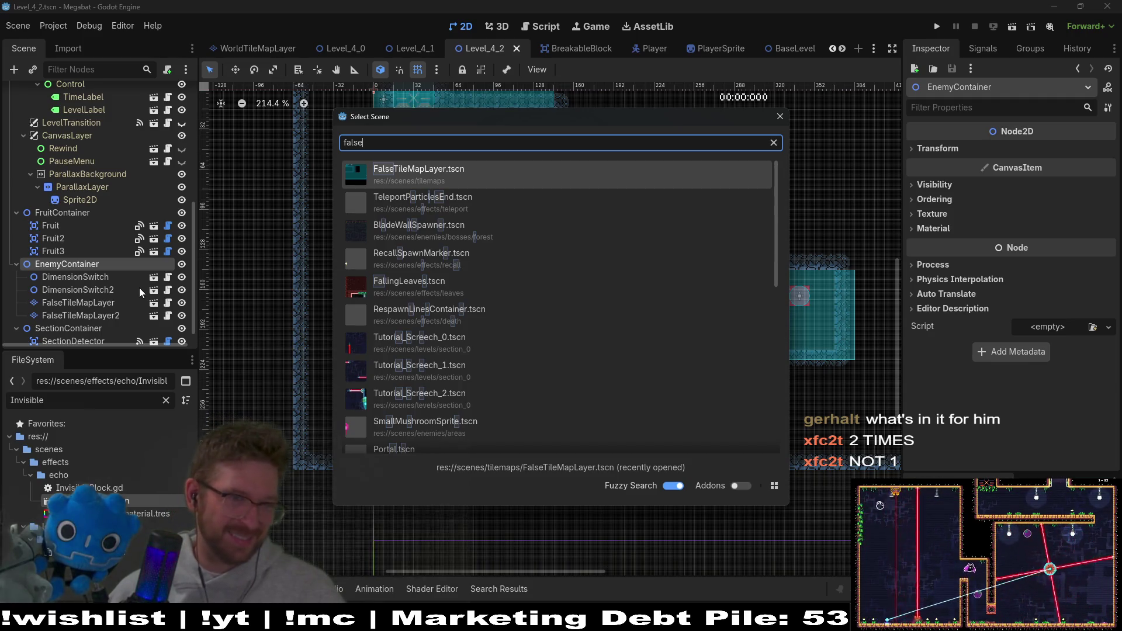
key(Return)
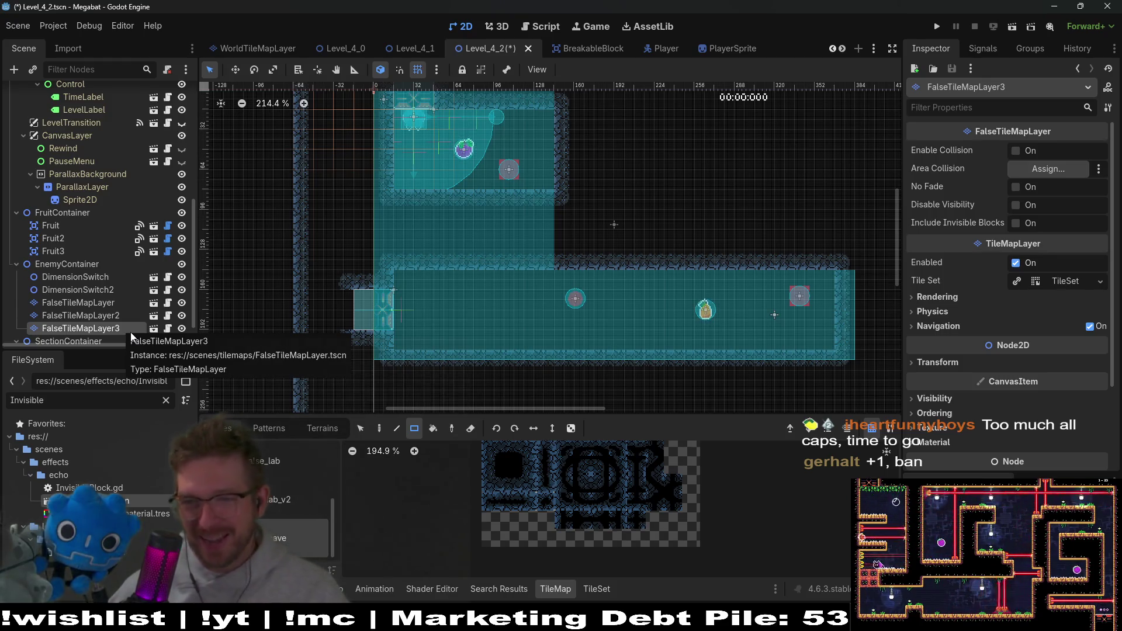
double_click(99, 327)
key(Escape)
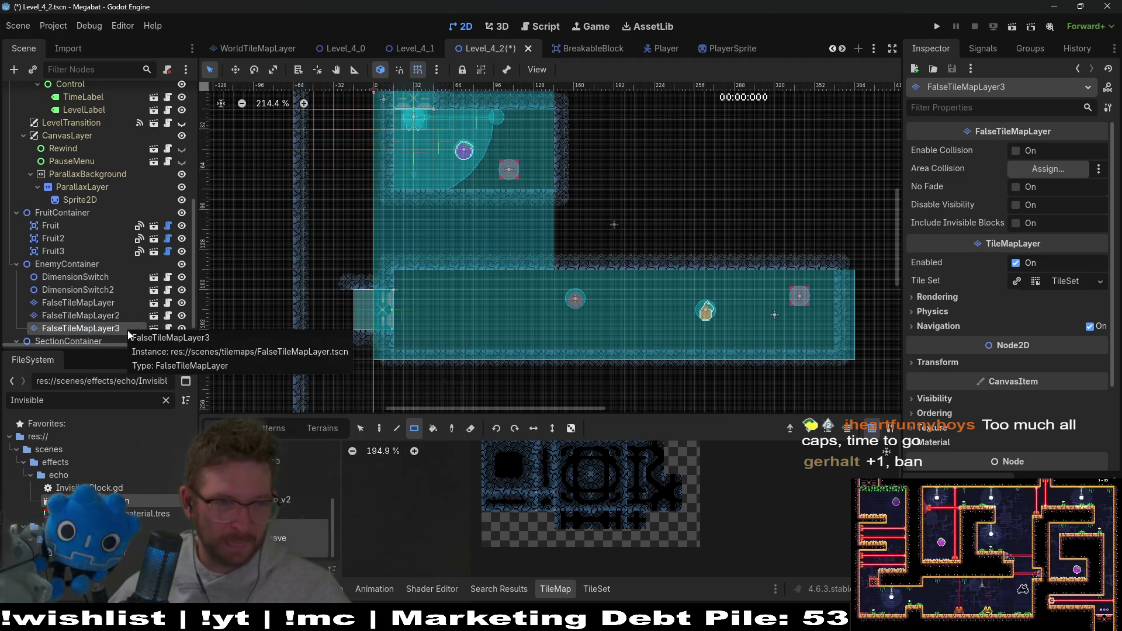
double_click(127, 330)
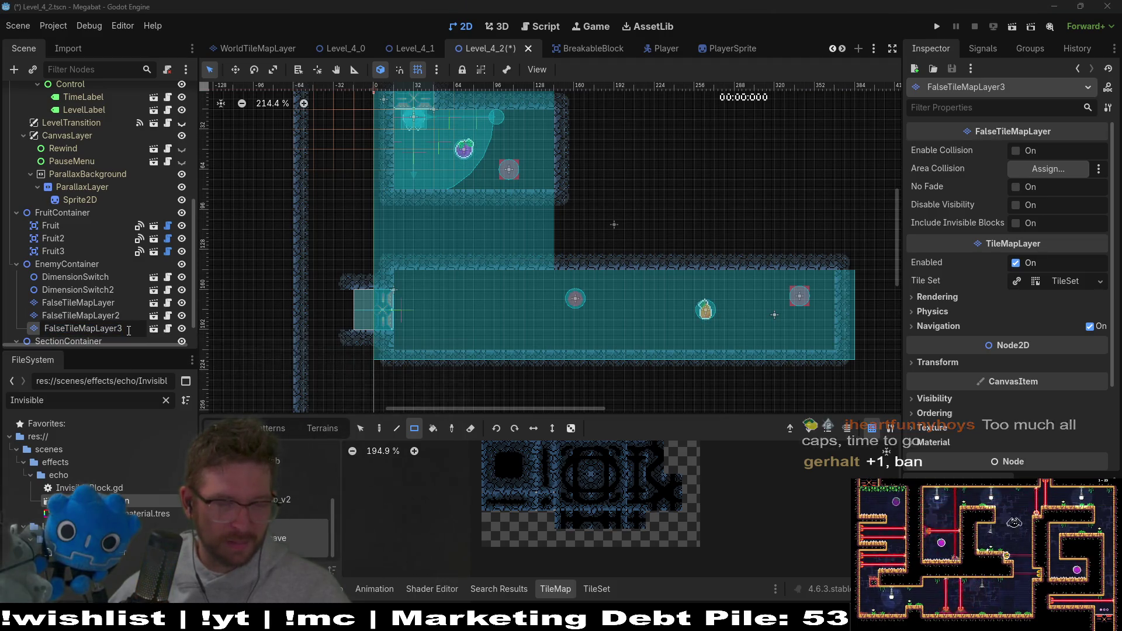
key(Escape)
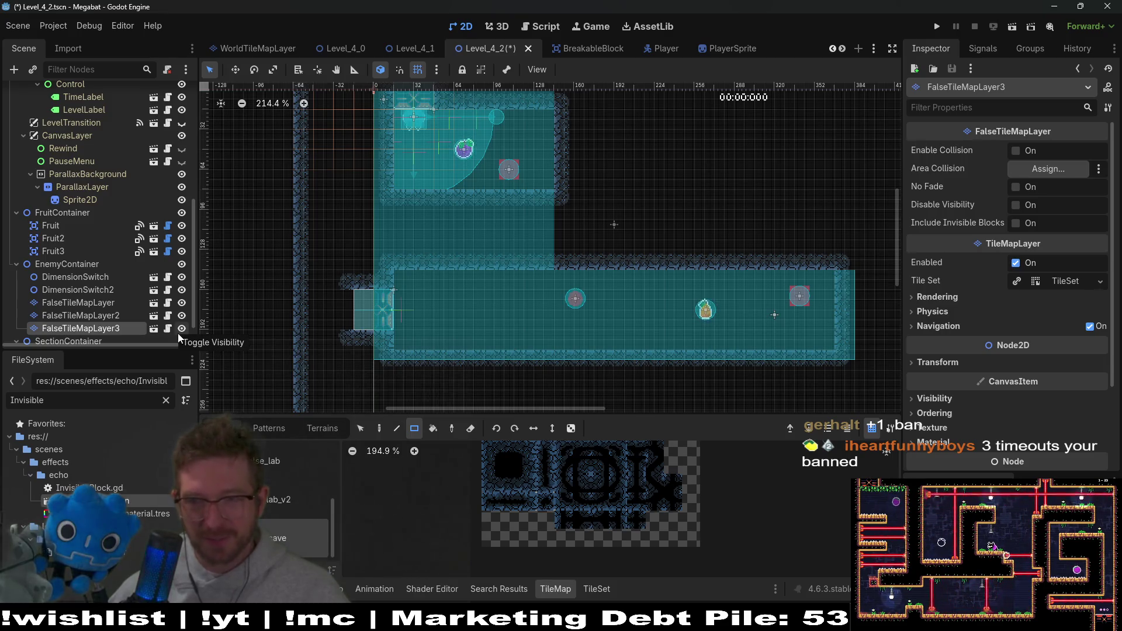
click(167, 329)
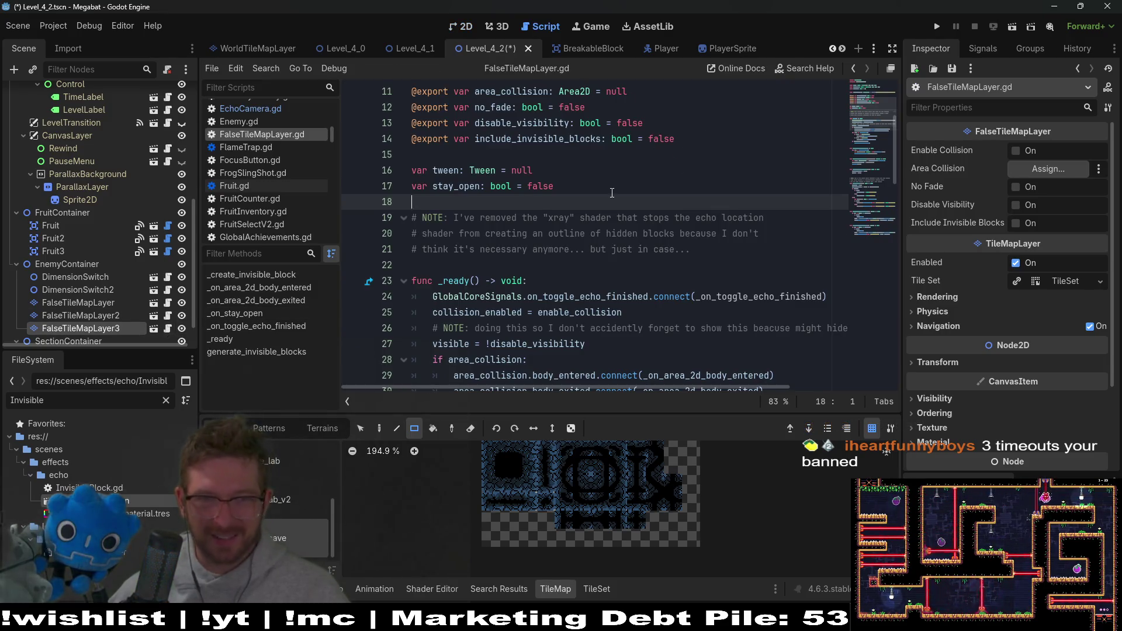
scroll(612, 192, up, 3)
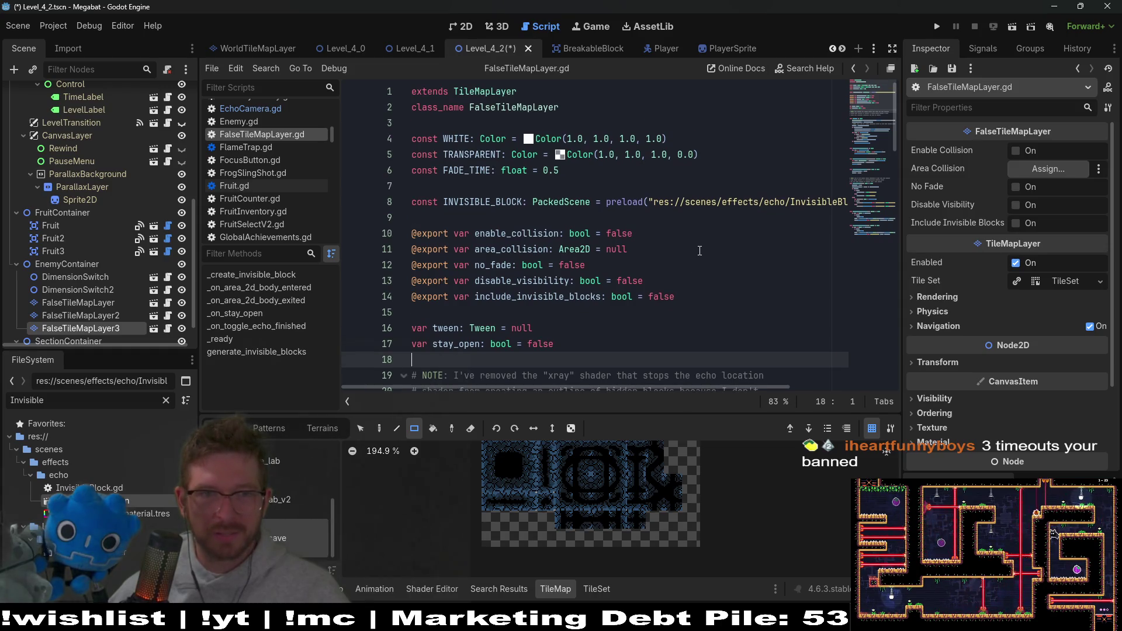
scroll(700, 251, down, 3)
scroll(699, 251, down, 2)
scroll(699, 250, up, 4)
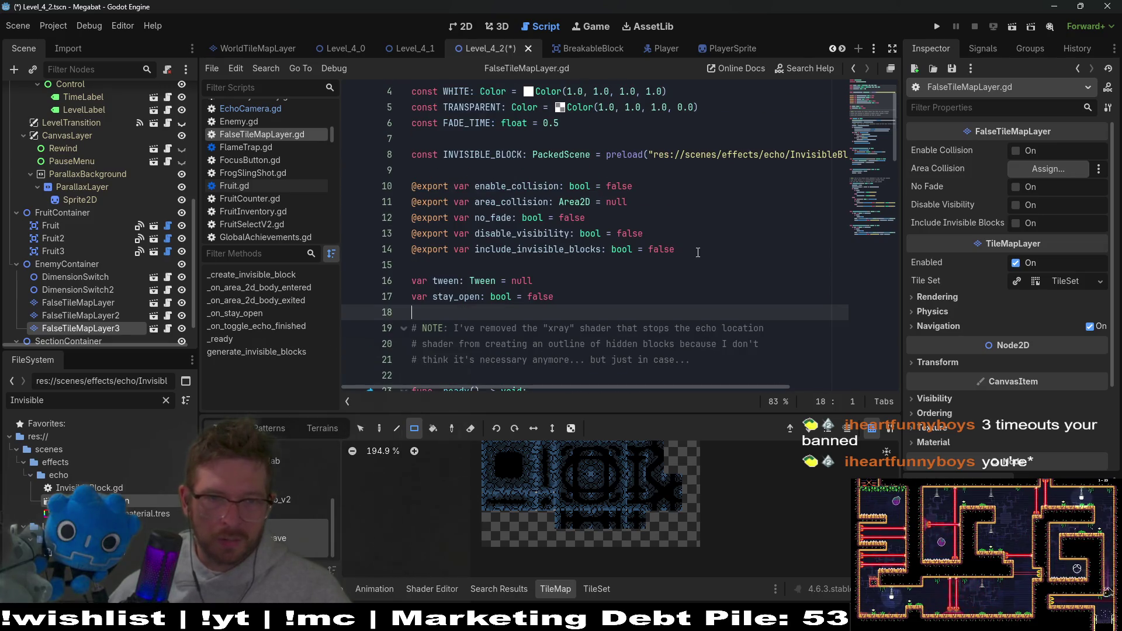
click(700, 251)
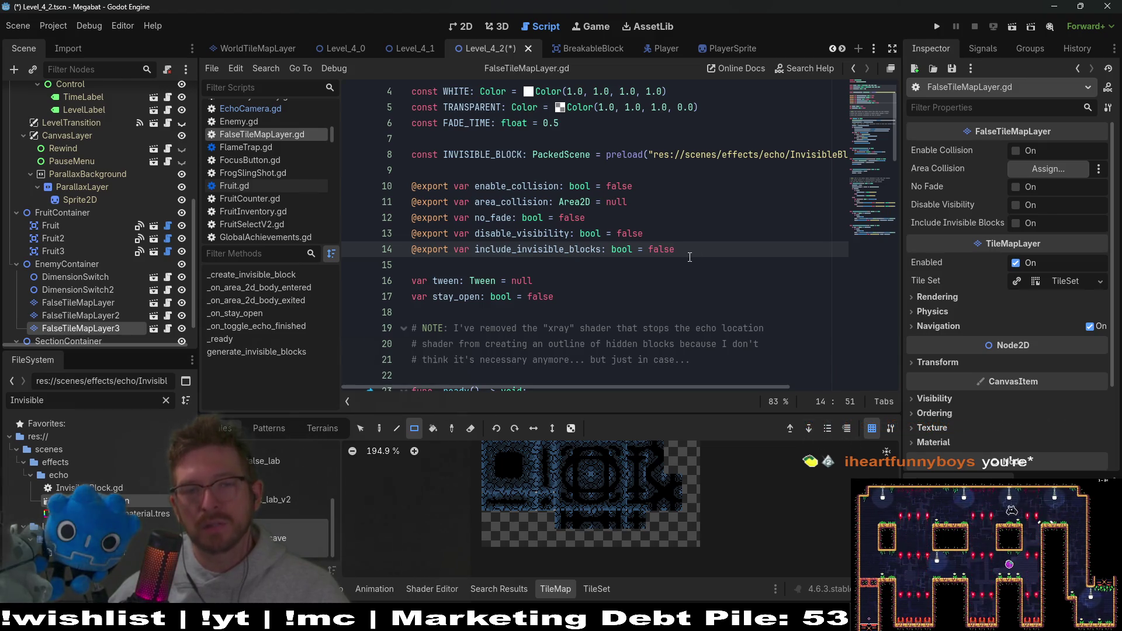
key(Return)
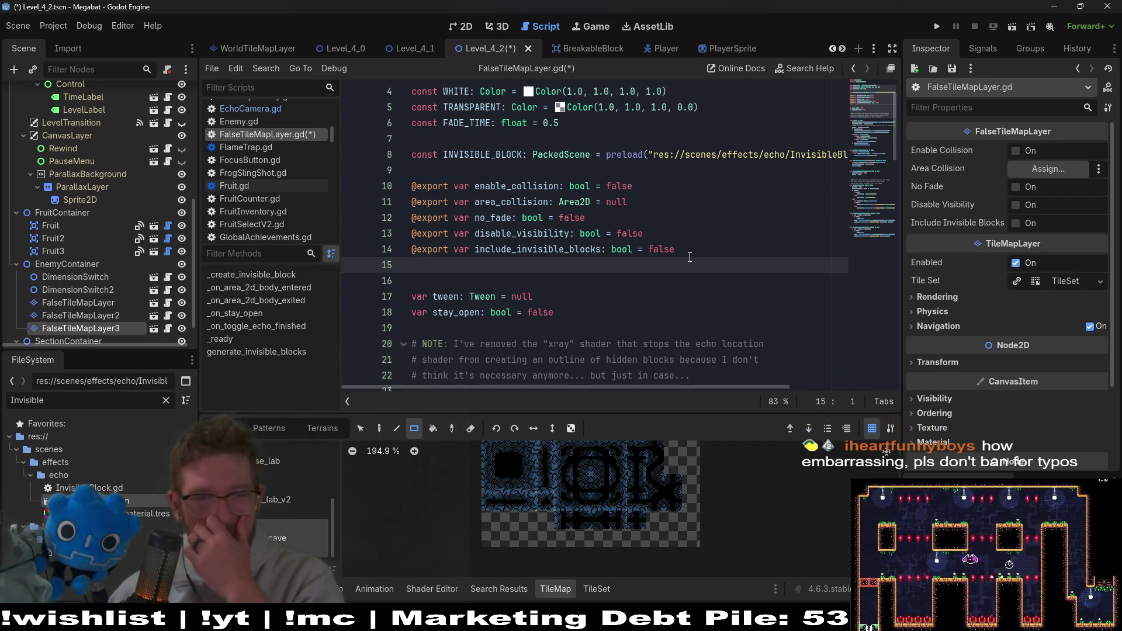
text(@export var)
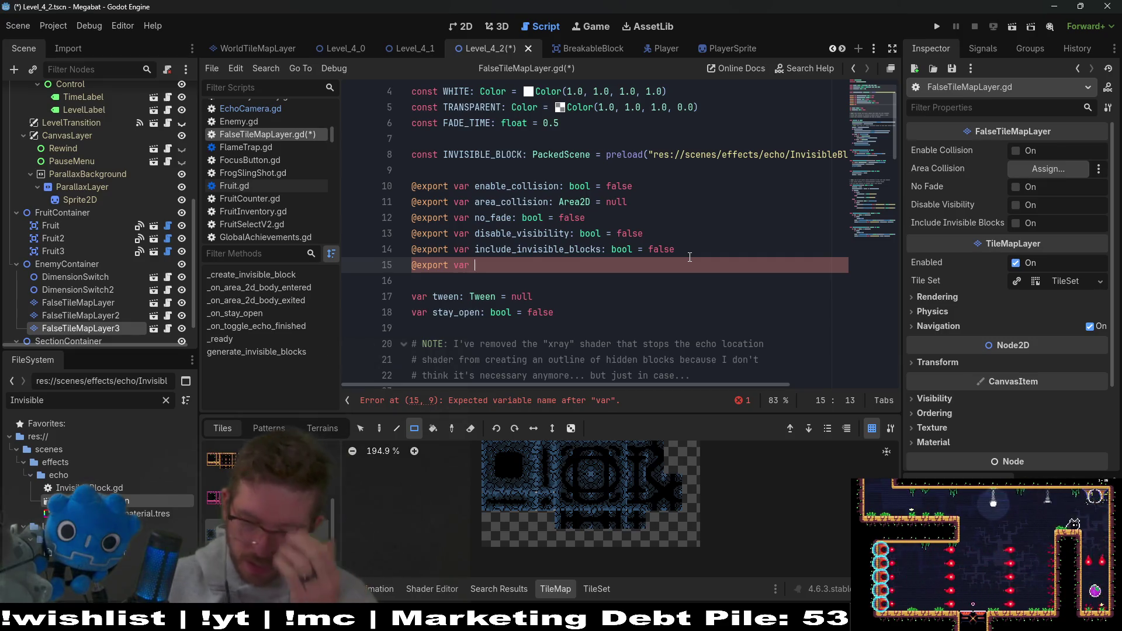
text(displays_)
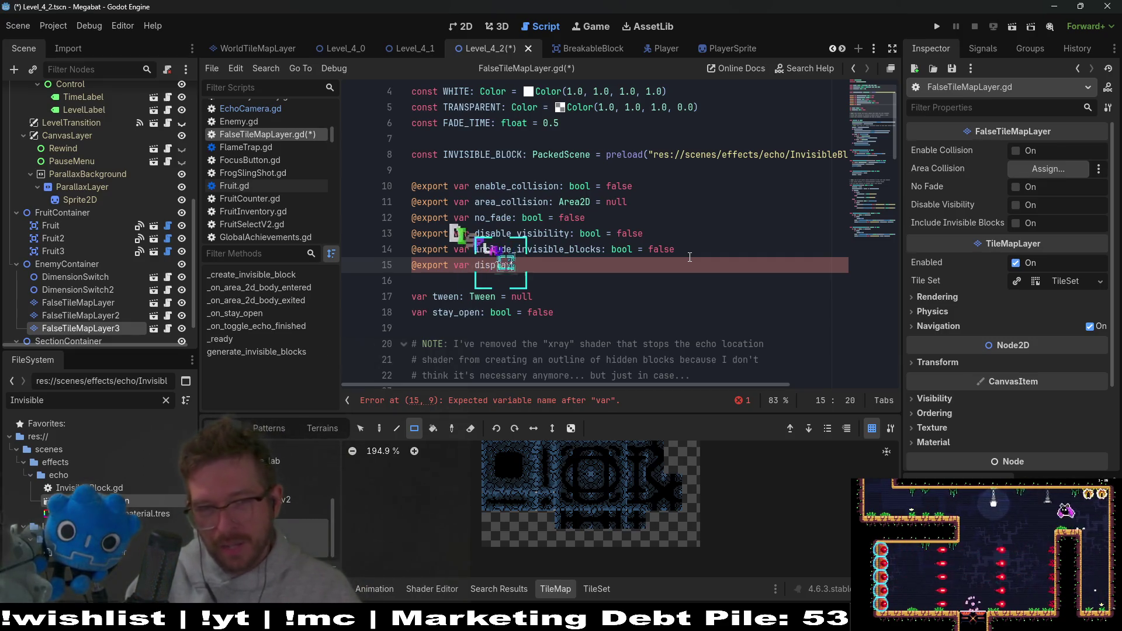
text(during)
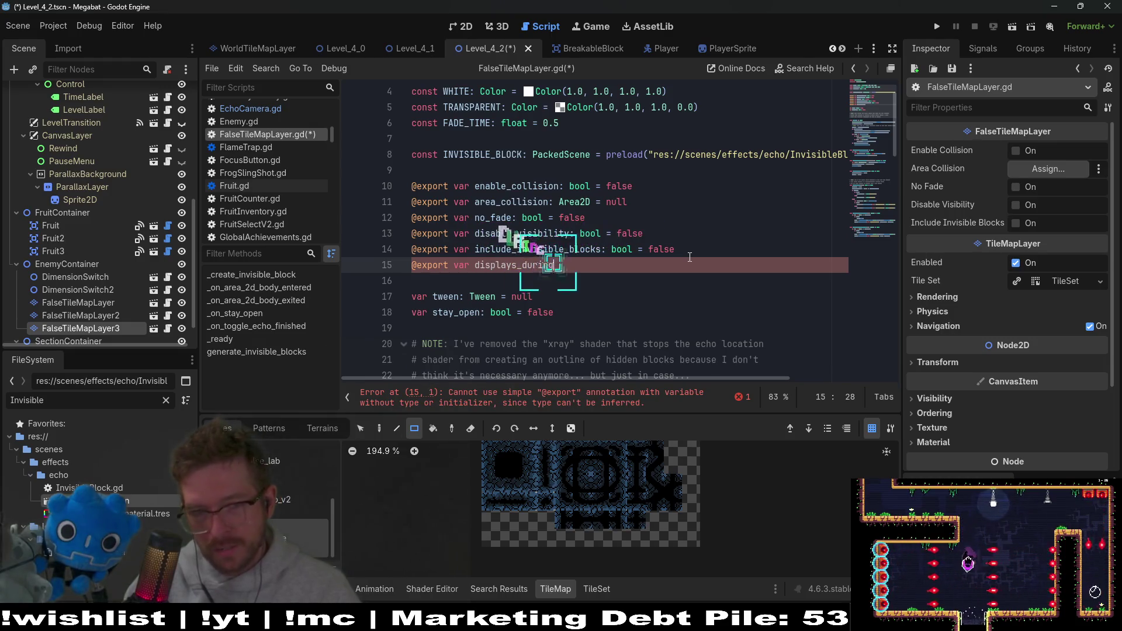
text(_)
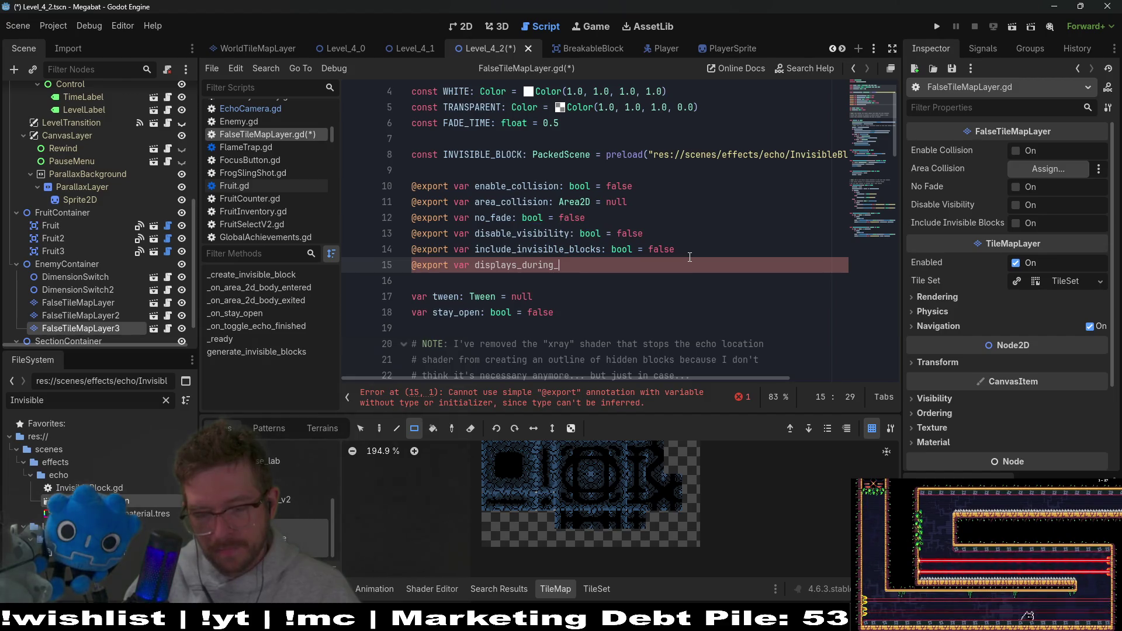
text(echo: bool)
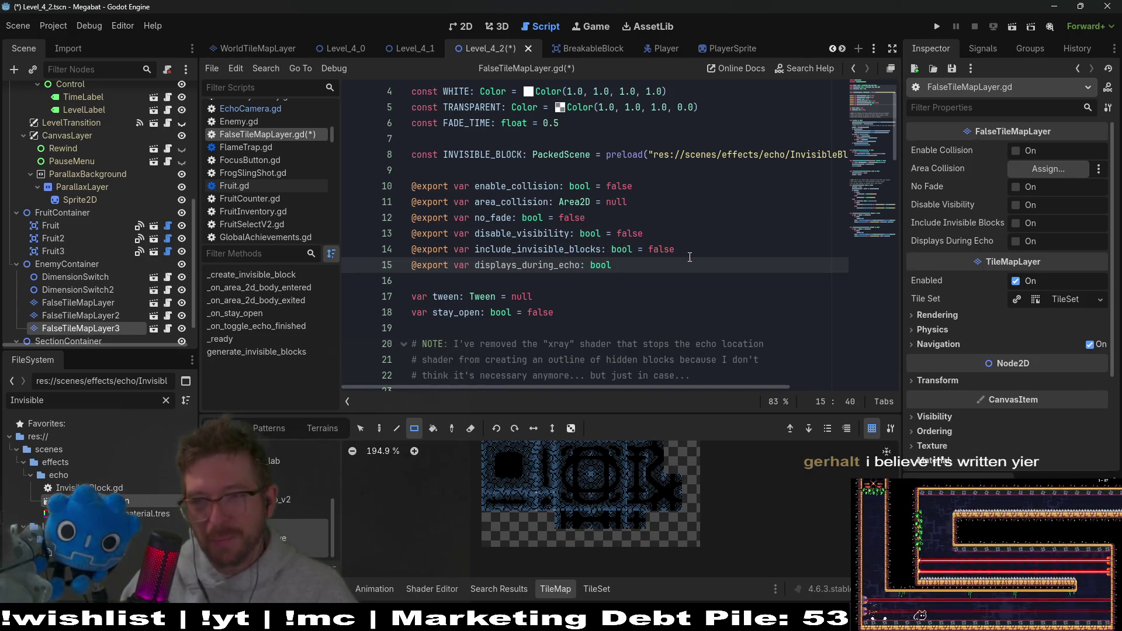
text(= false)
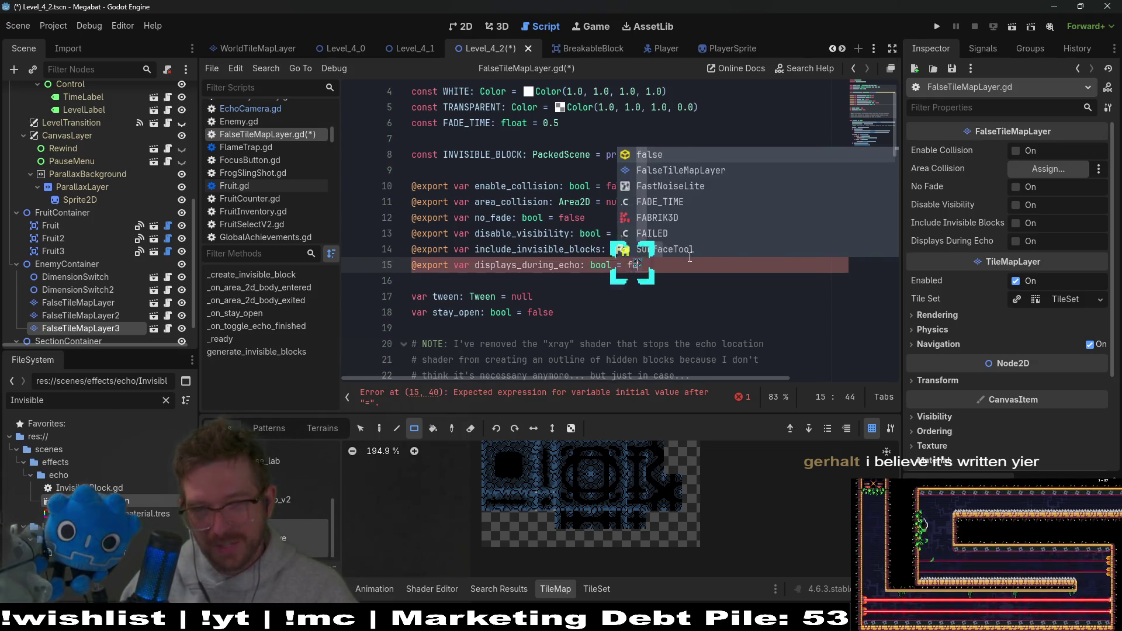
Insert blank lines right after the func _ready() line, above the GlobalCoreSignals connection.
double_click(543, 265)
scroll(777, 270, down, 2)
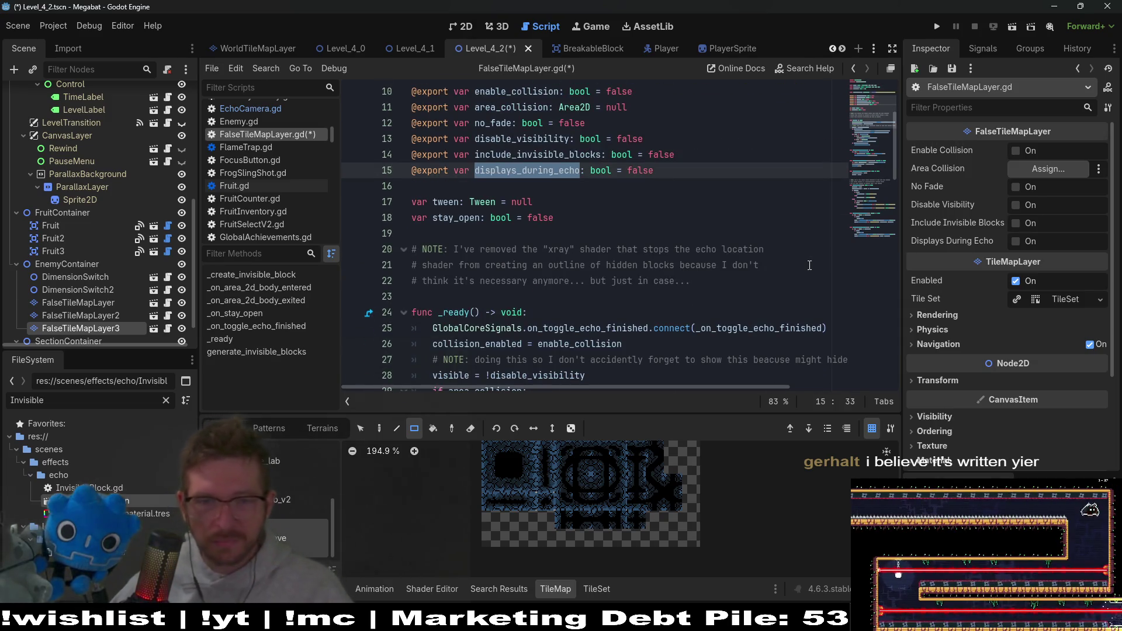
scroll(809, 265, down, 2)
scroll(760, 281, up, 3)
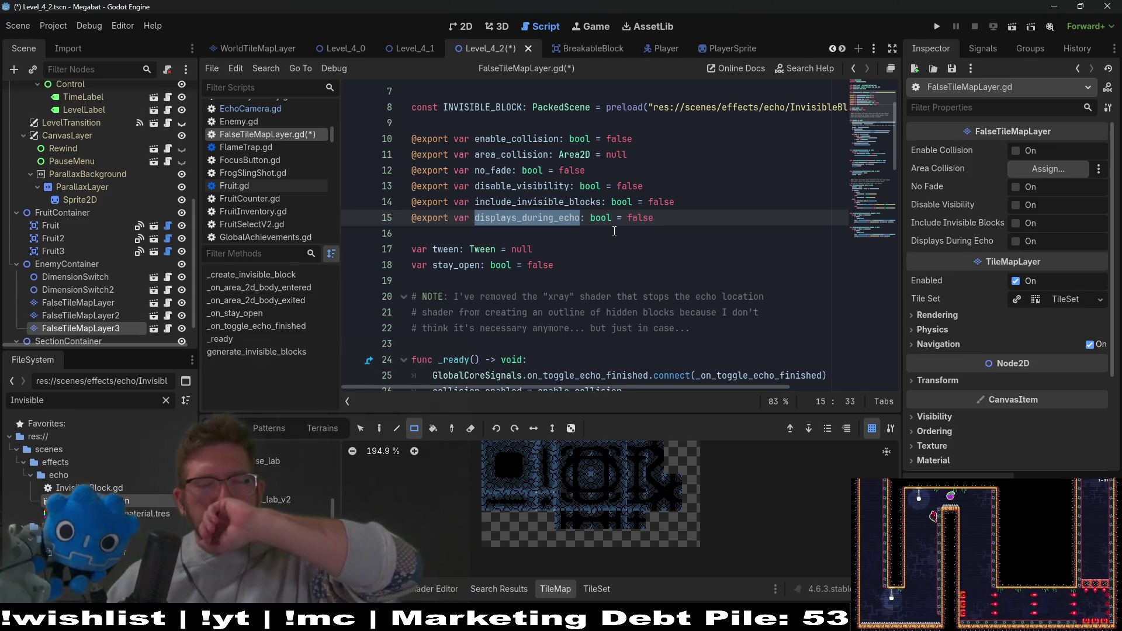
scroll(613, 230, down, 2)
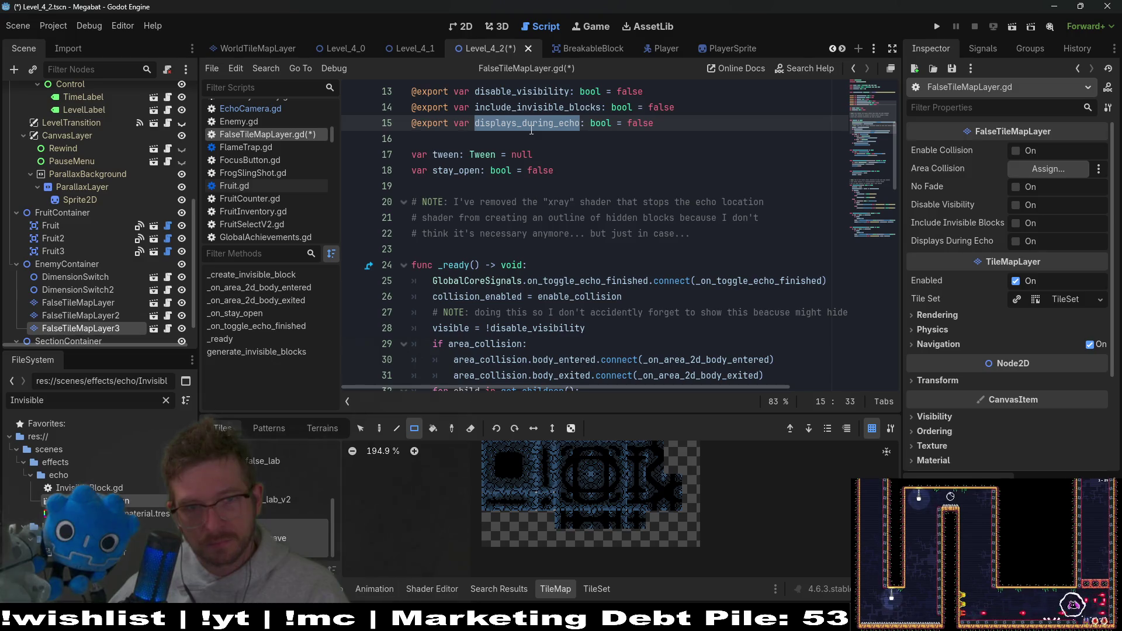
scroll(608, 218, down, 6)
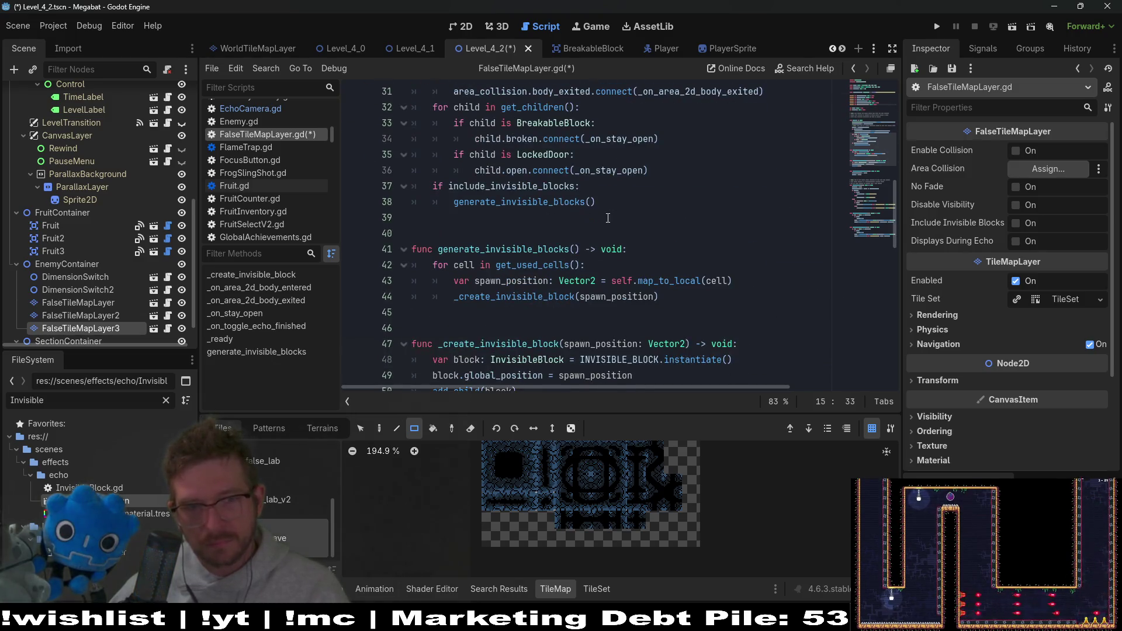
scroll(608, 218, up, 6)
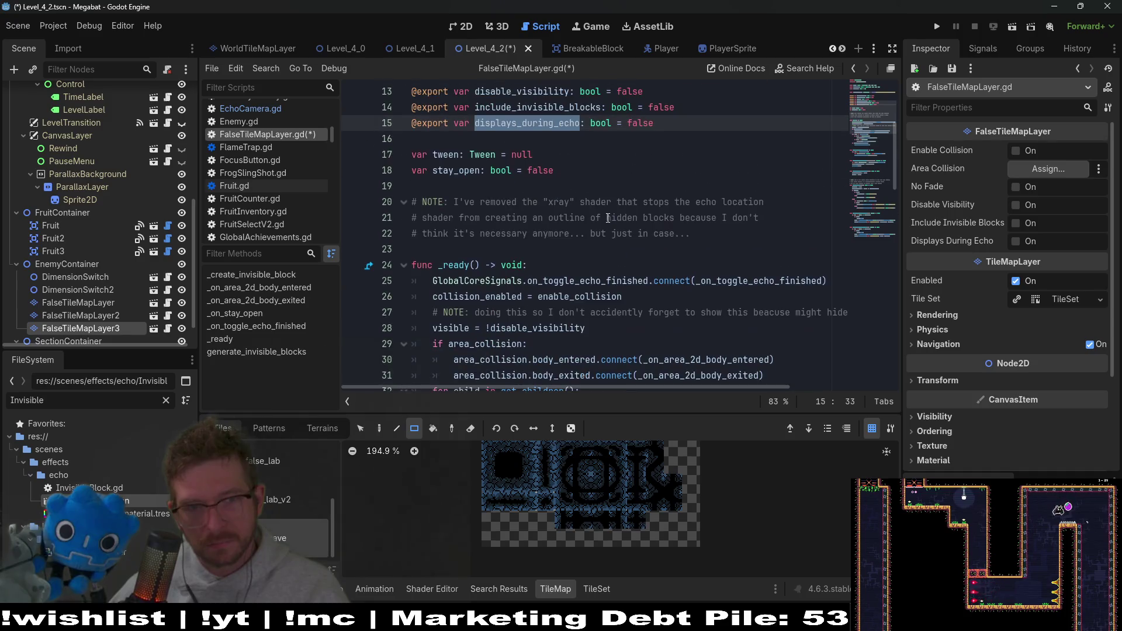
click(559, 264)
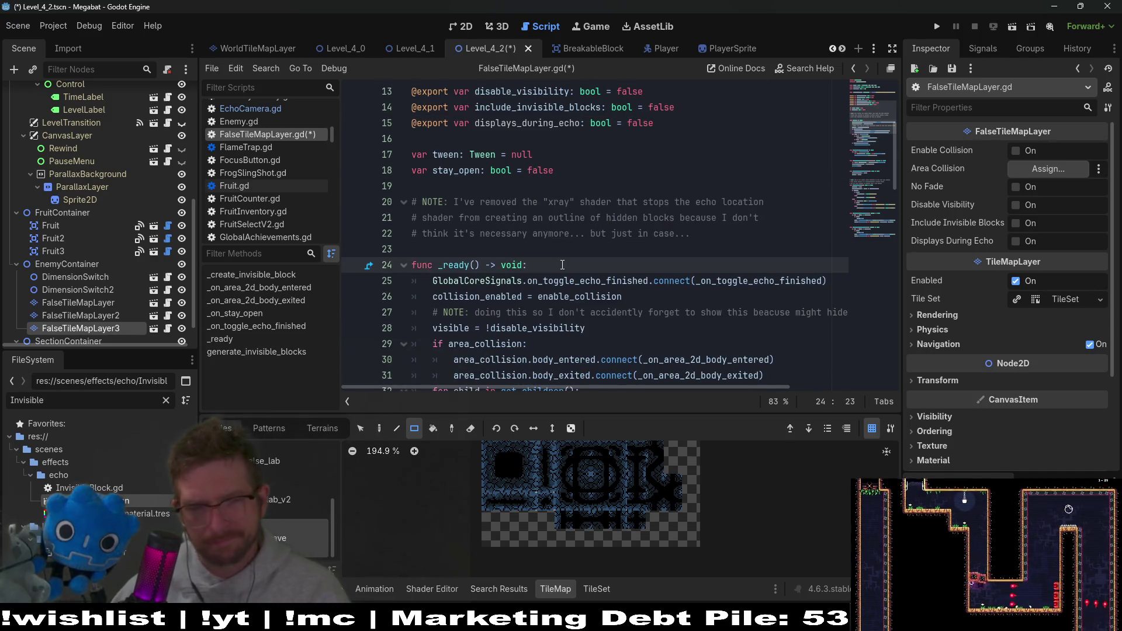
key(Return)
key(Return)
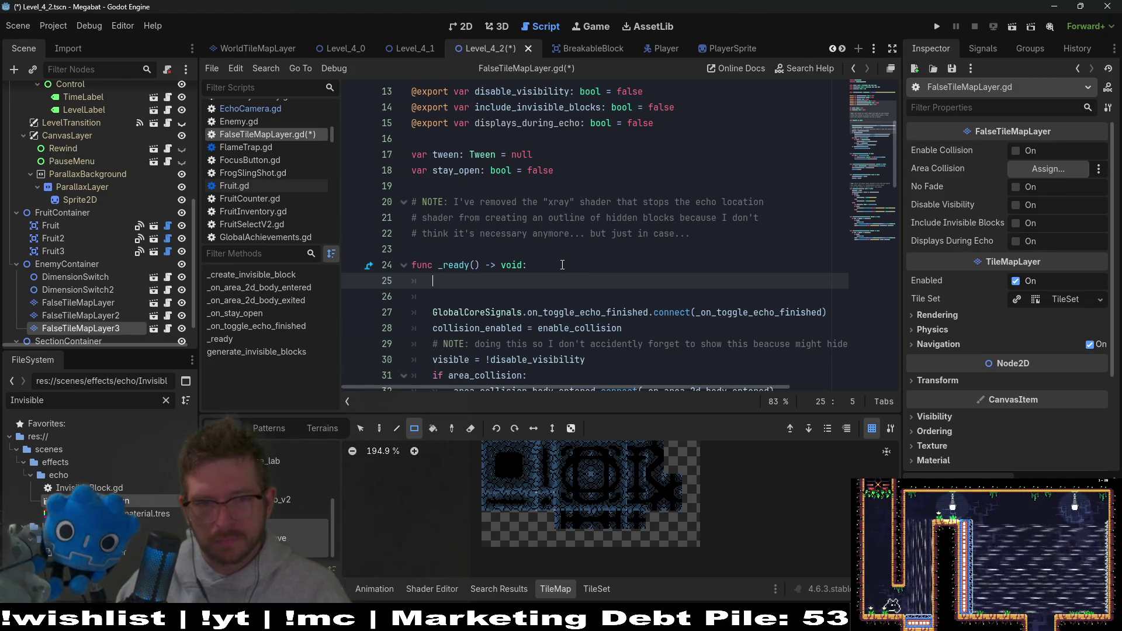
Fix the misspelling 'beacuse' to 'because' in the visibility note comment.
drag(644, 345, 750, 347)
drag(735, 393, 798, 388)
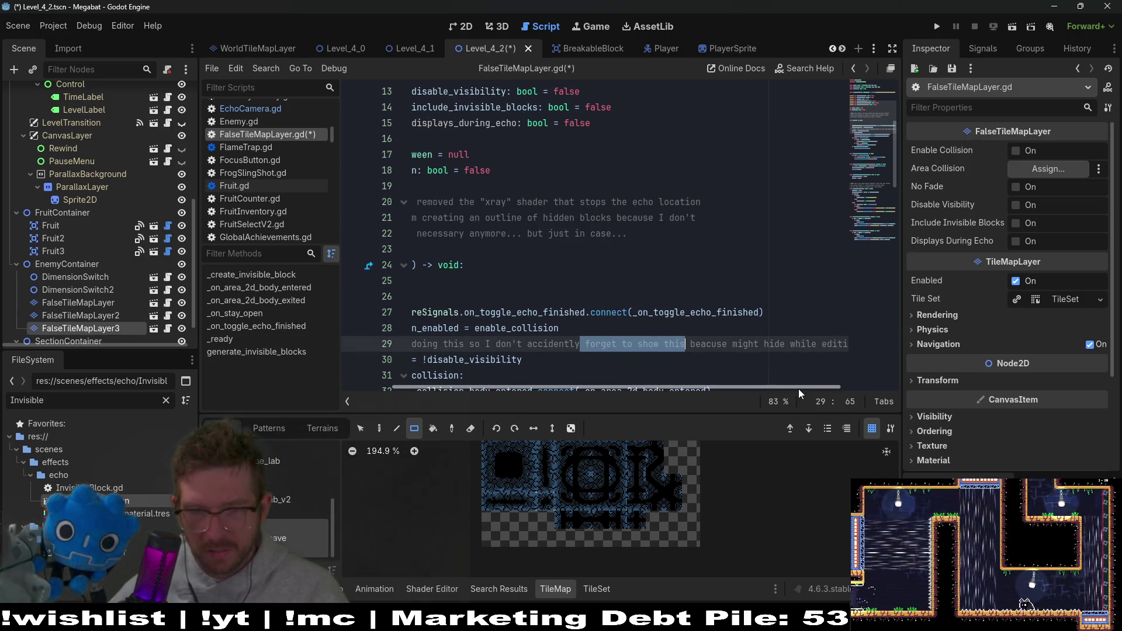
double_click(704, 345)
text(because)
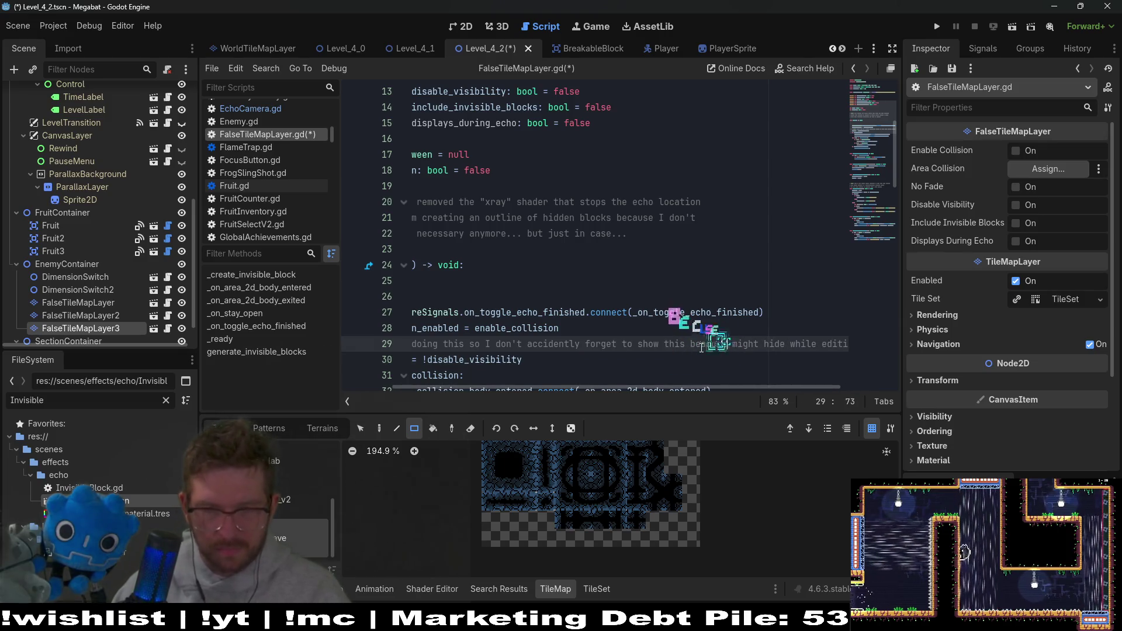
mouse_move(787, 387)
mouse_down()
mouse_move(871, 392)
mouse_move(770, 390)
mouse_up()
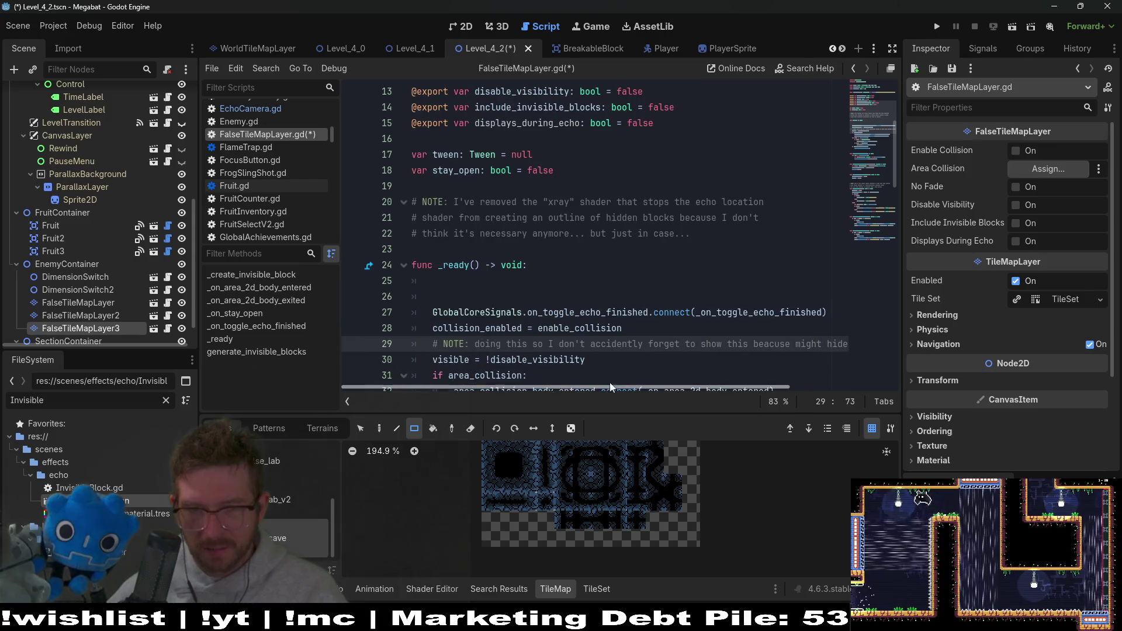
Review the visible = disable_visibility line, then move to _ready()'s second blank line.
double_click(563, 358)
scroll(708, 312, down, 1)
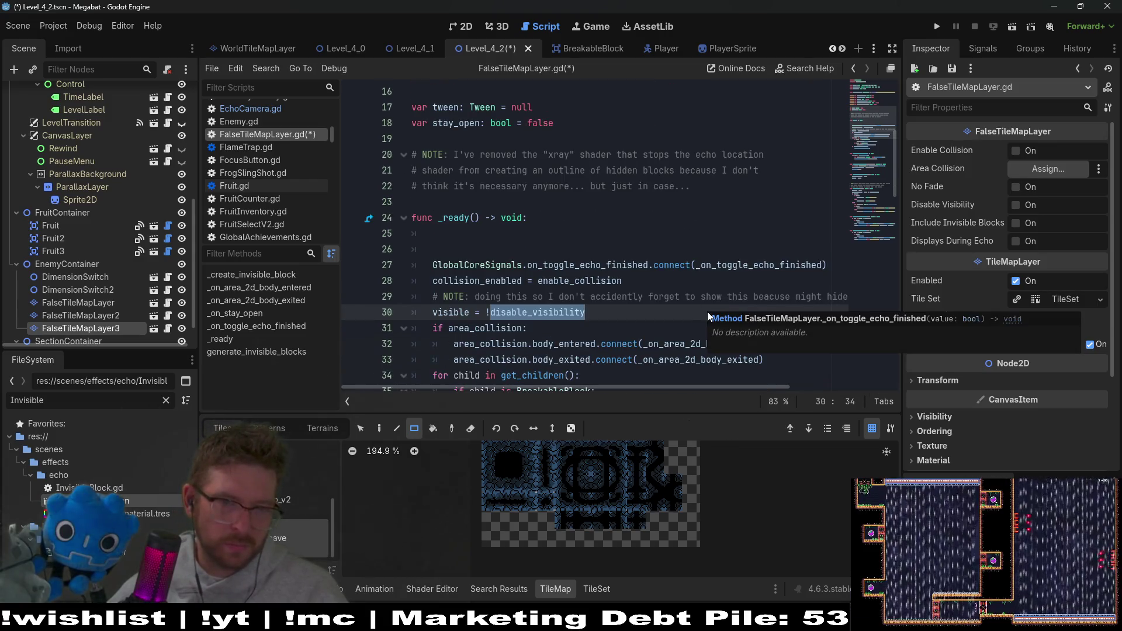
click(466, 312)
double_click(518, 316)
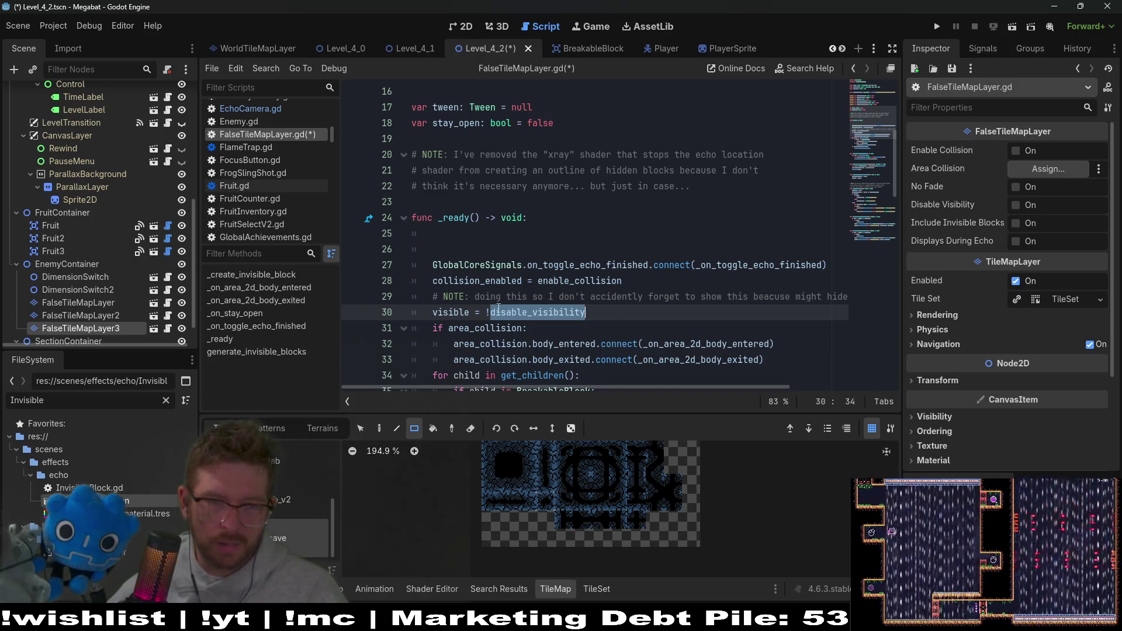
click(433, 312)
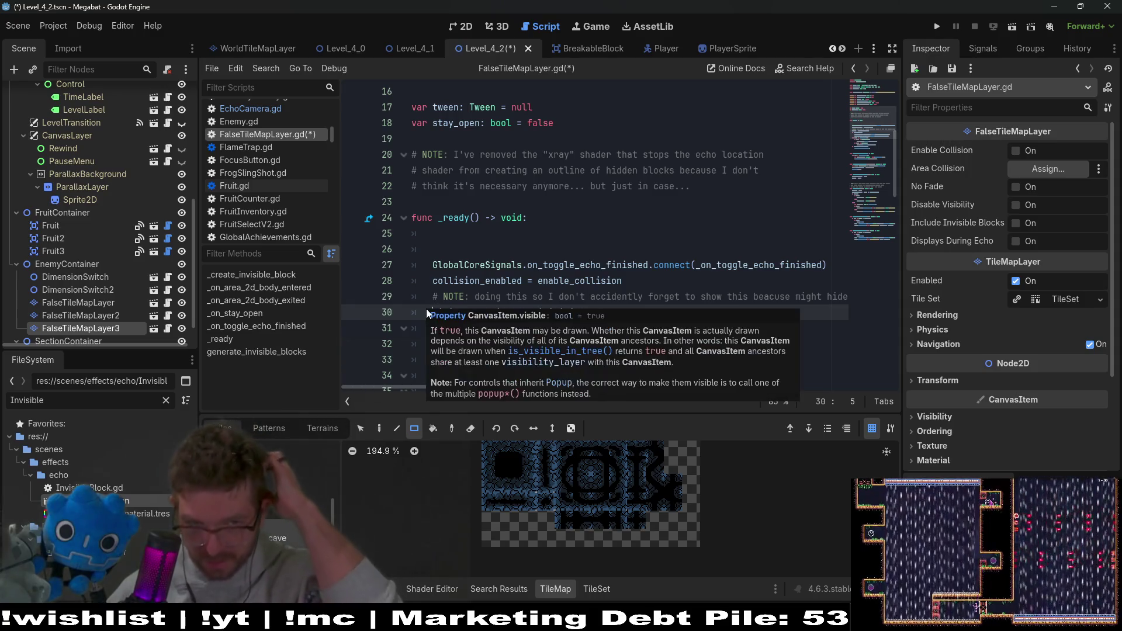
scroll(533, 208, up, 2)
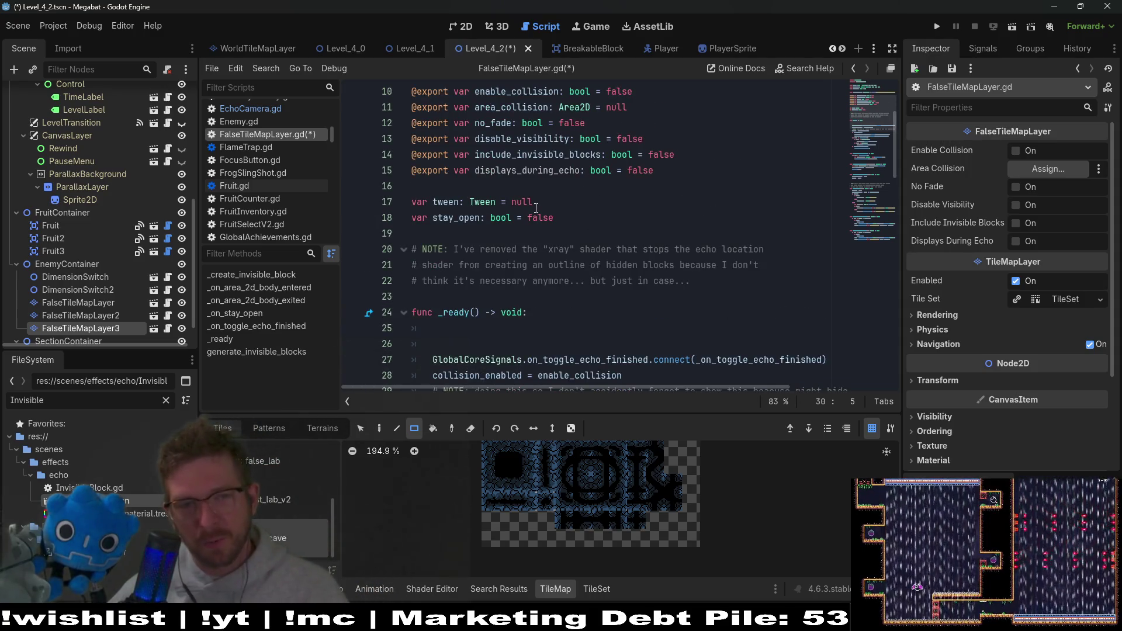
scroll(537, 208, down, 2)
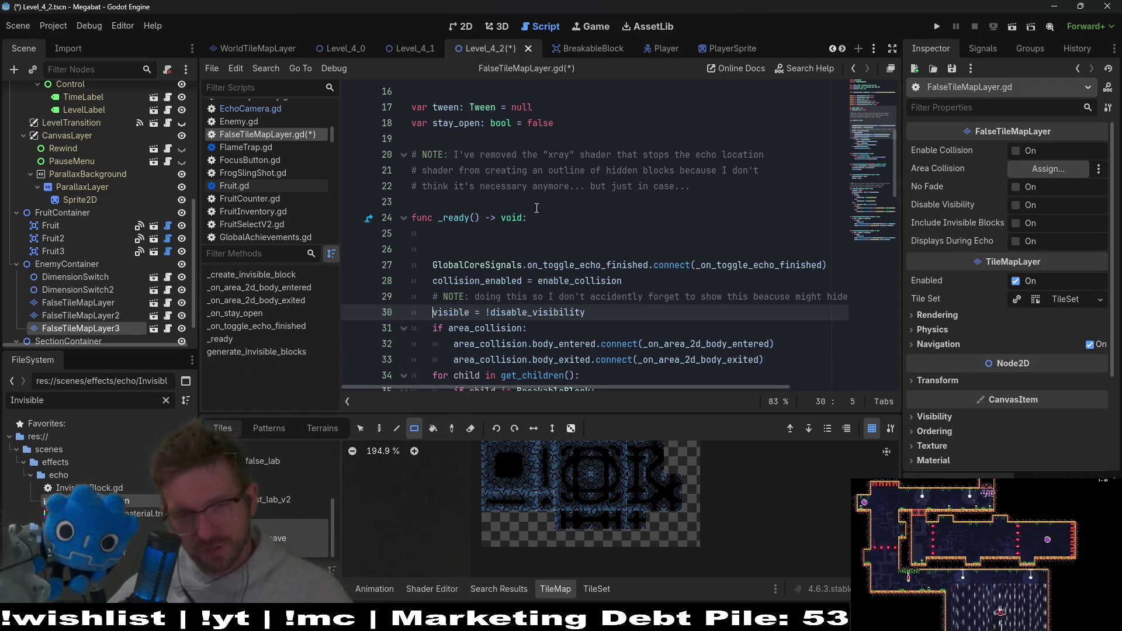
key(End)
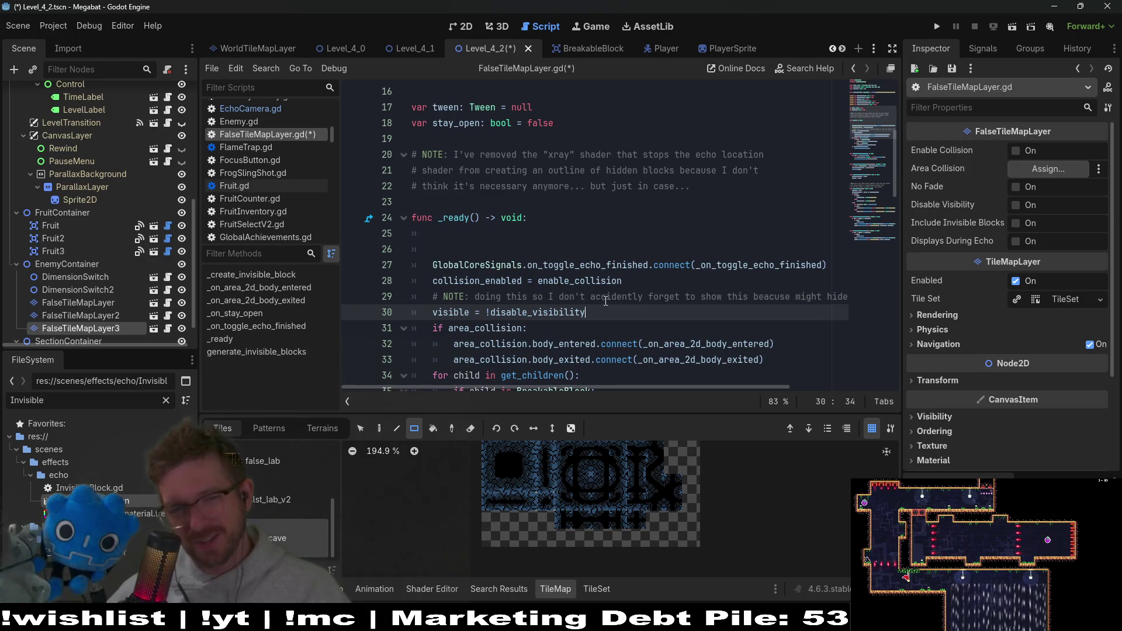
scroll(595, 255, up, 3)
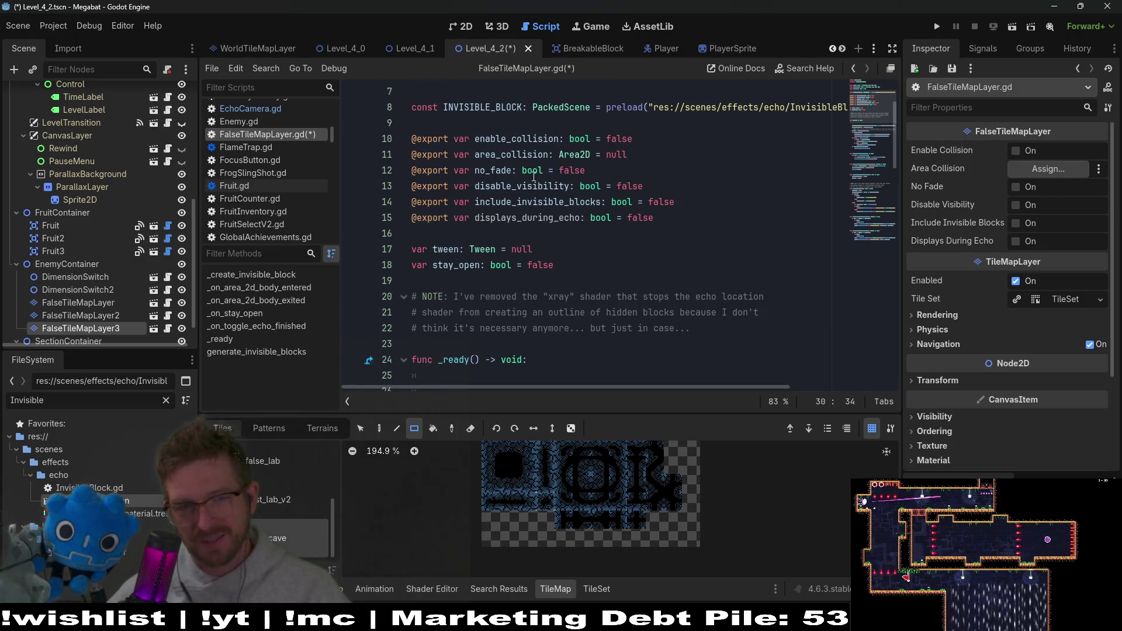
scroll(655, 222, down, 3)
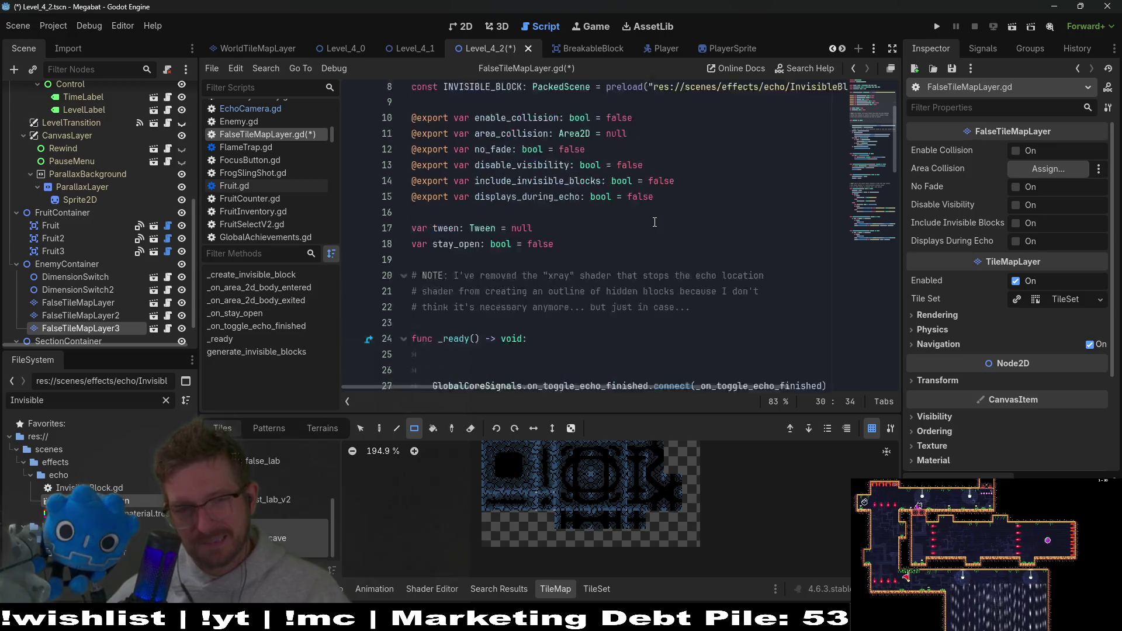
click(518, 249)
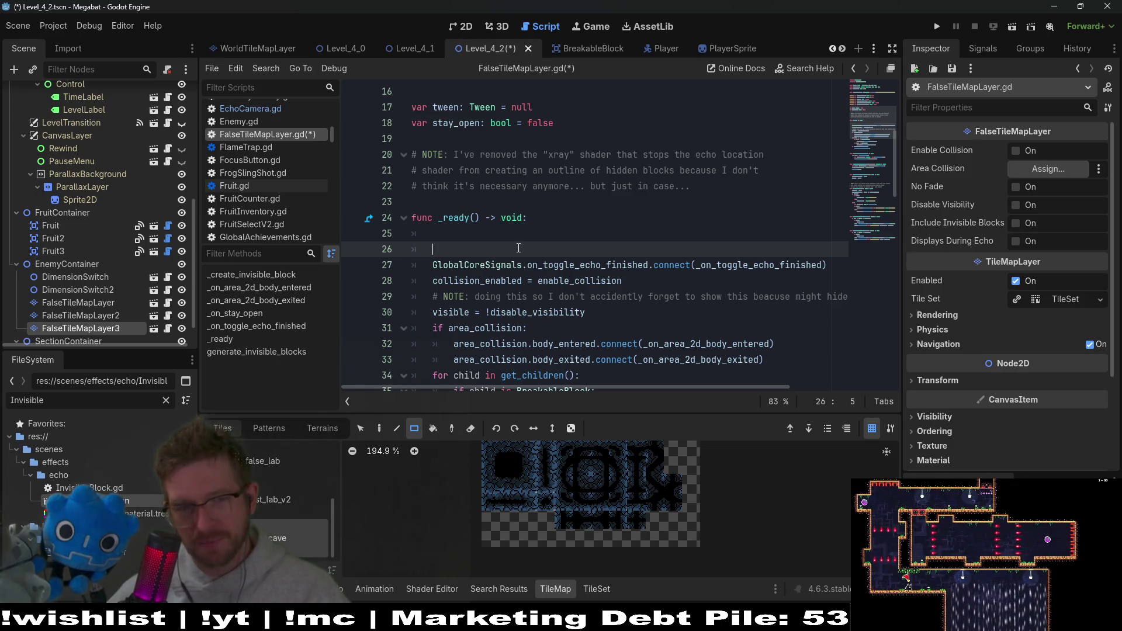
Remove the blank lines under _ready() and add a '# KEY REMOVE THIS #' comment below the collision assignment.
shift+click(587, 214)
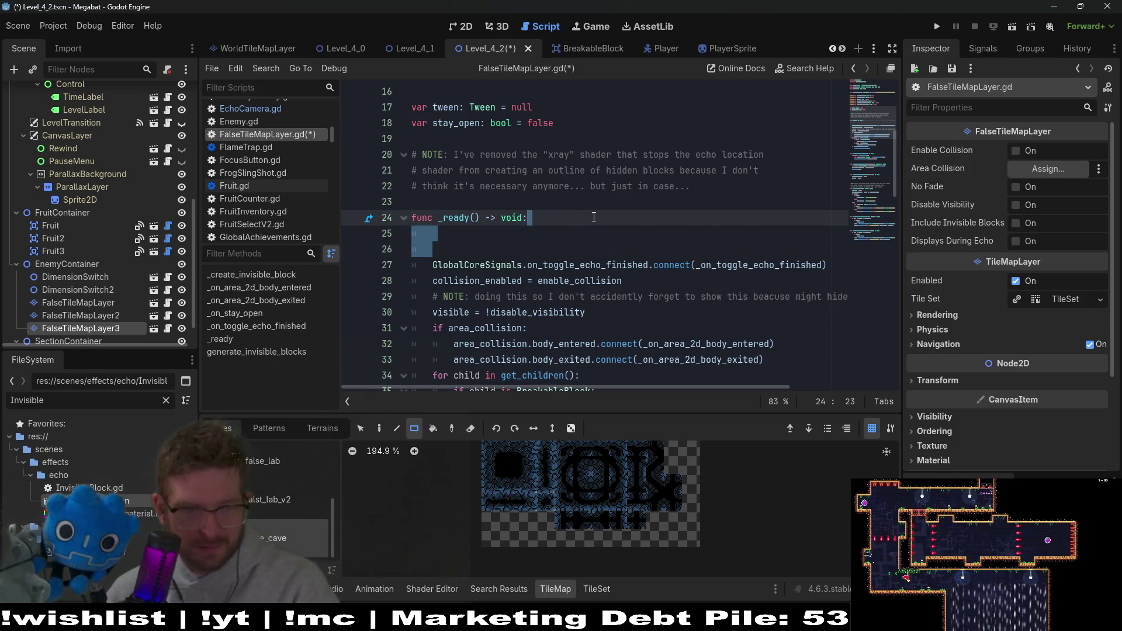
key(BackSpace)
double_click(581, 249)
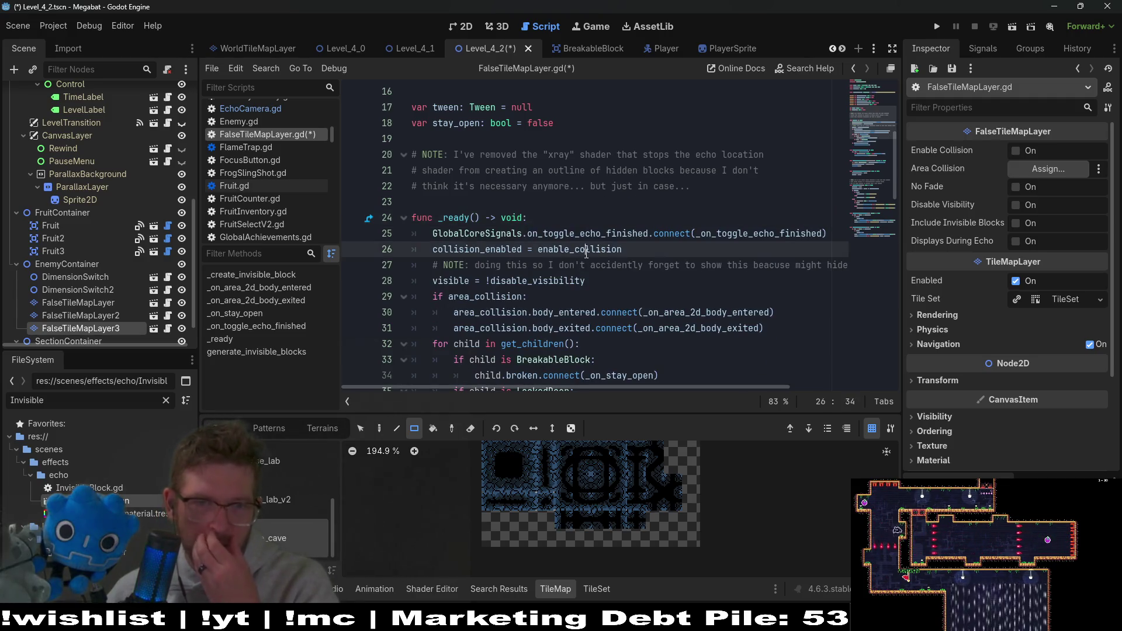
scroll(613, 269, up, 5)
scroll(626, 274, down, 5)
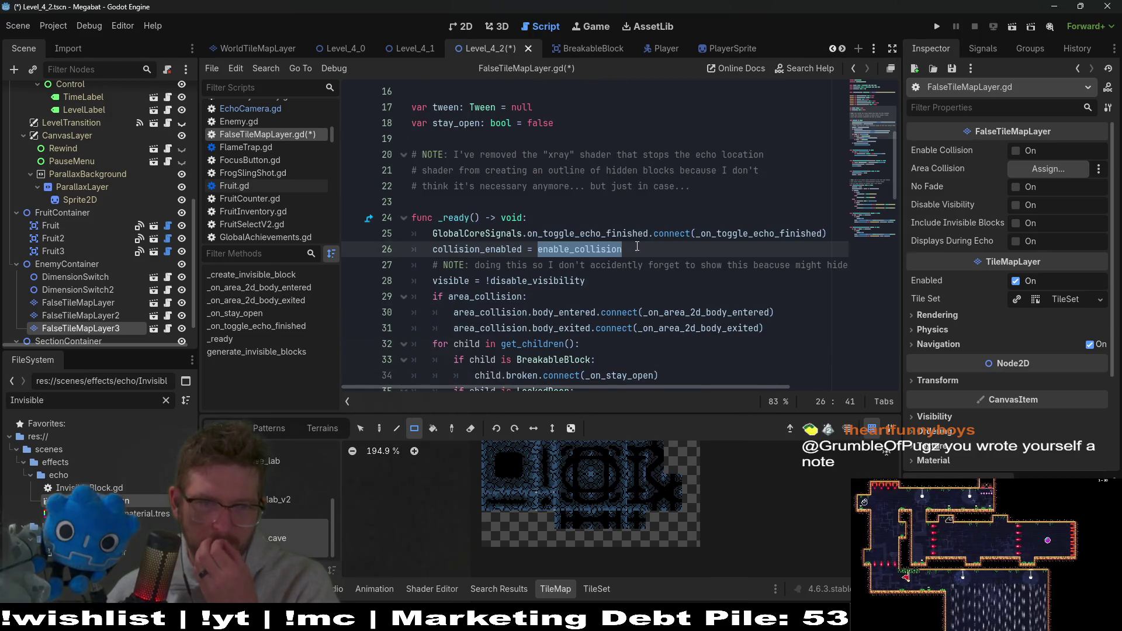
click(649, 246)
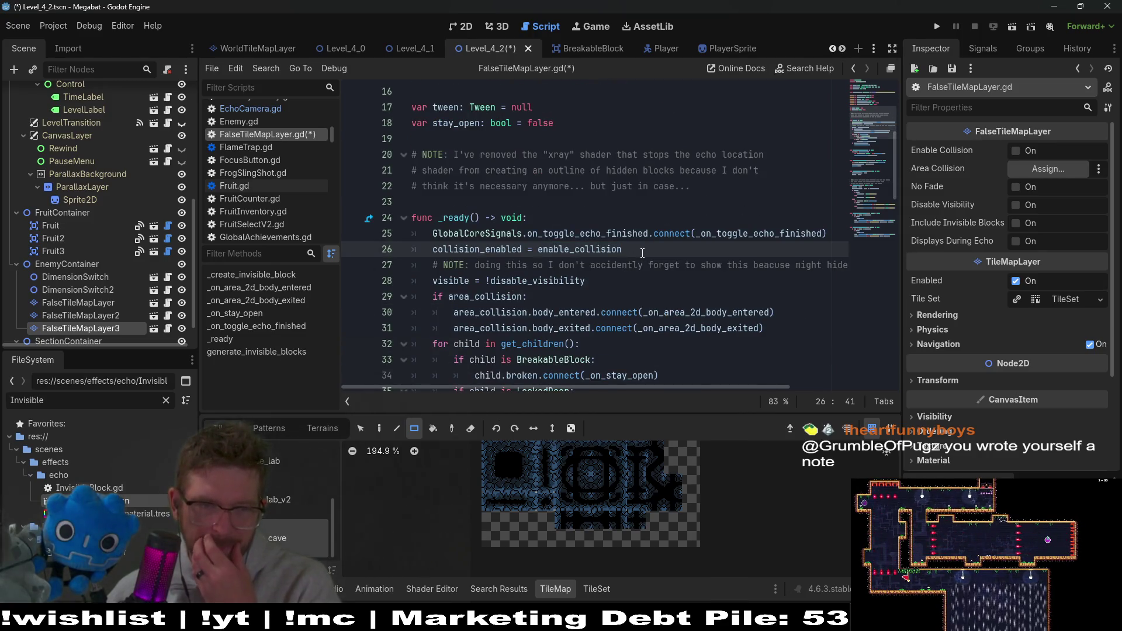
key(Return)
text(# KEY)
text( REMOVE THIS)
text( #)
Add a '#####################' divider below the visible assignment and add extra hashes to the comment.
click(598, 302)
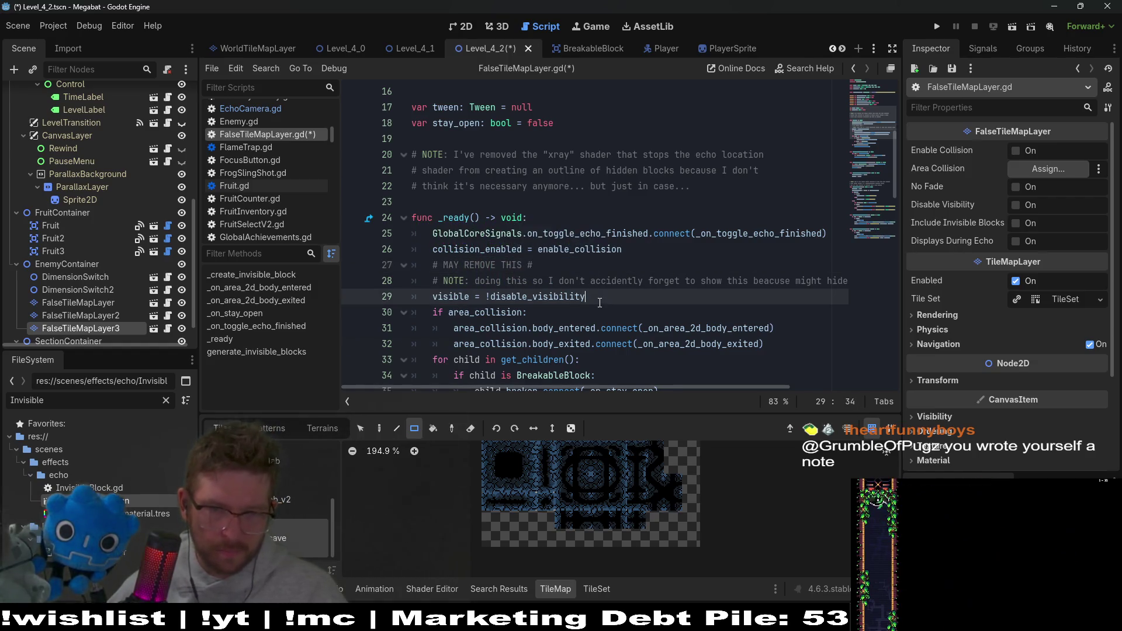
key(Return)
text(##############)
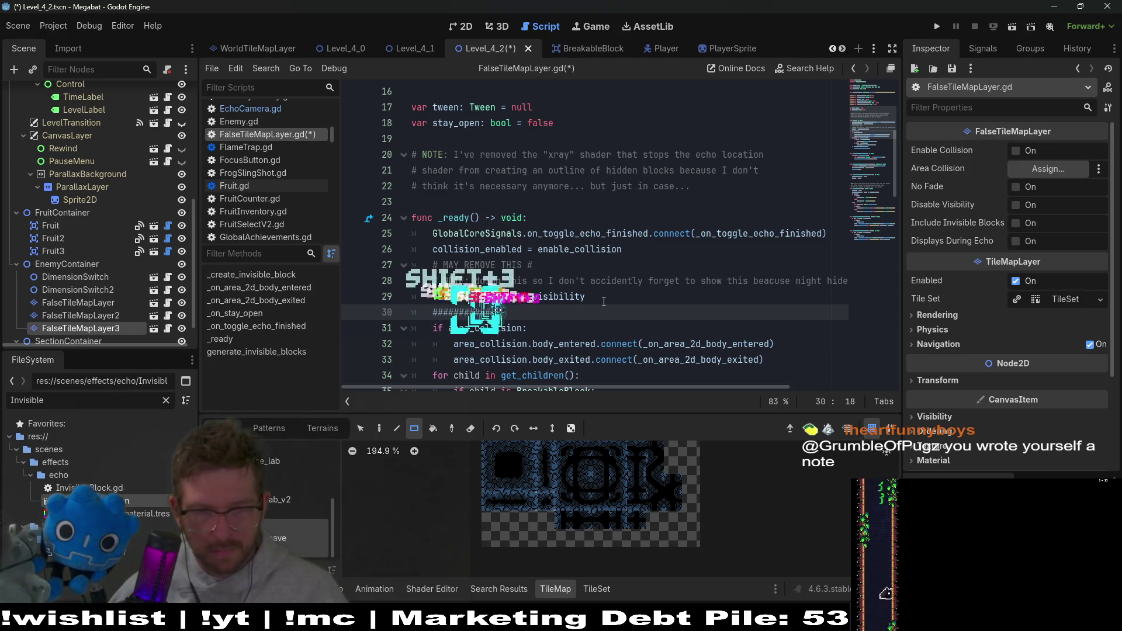
text(#####)
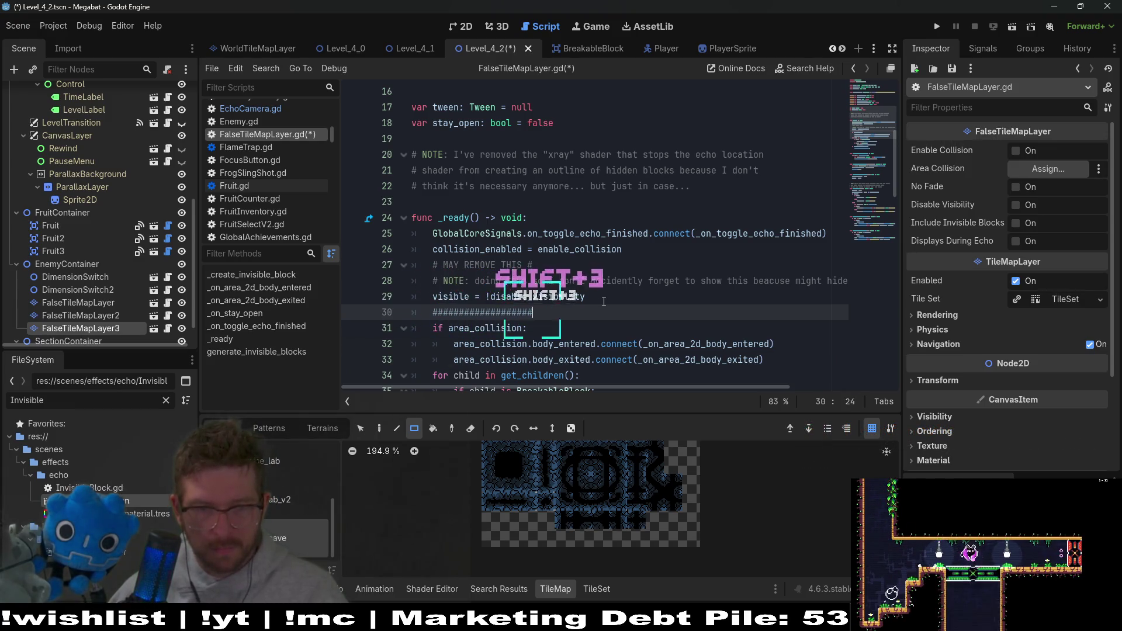
text(##)
key(Up)
key(Up)
key(Up)
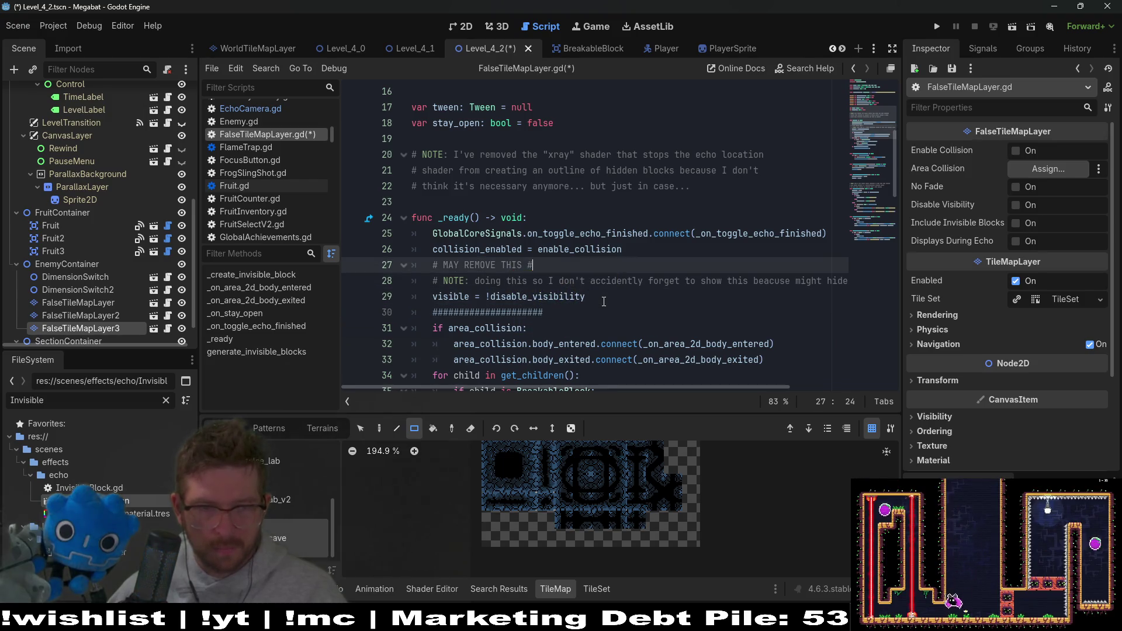
text(#)
key(ctrl+Left)
key(ctrl+Left)
key(ctrl+Left)
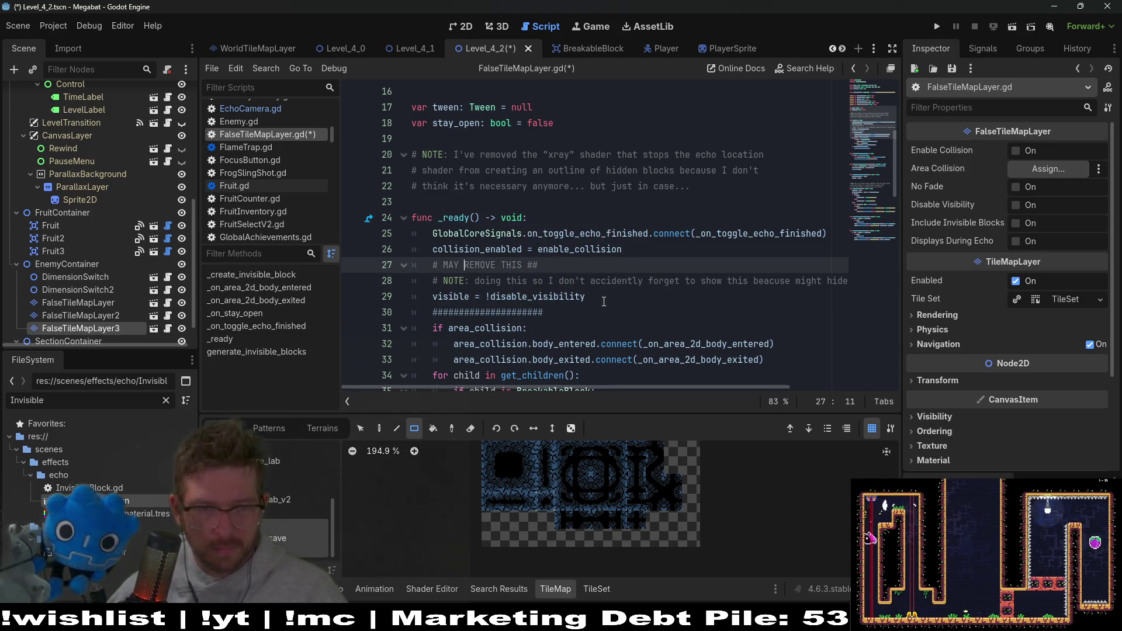
key(Left)
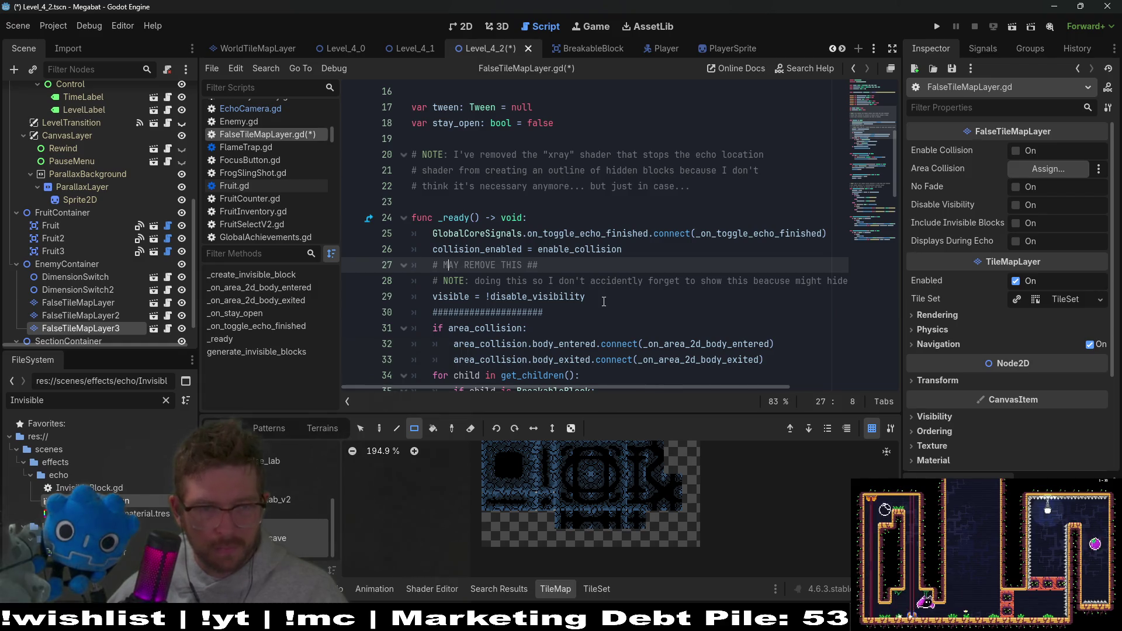
text(#)
click(629, 271)
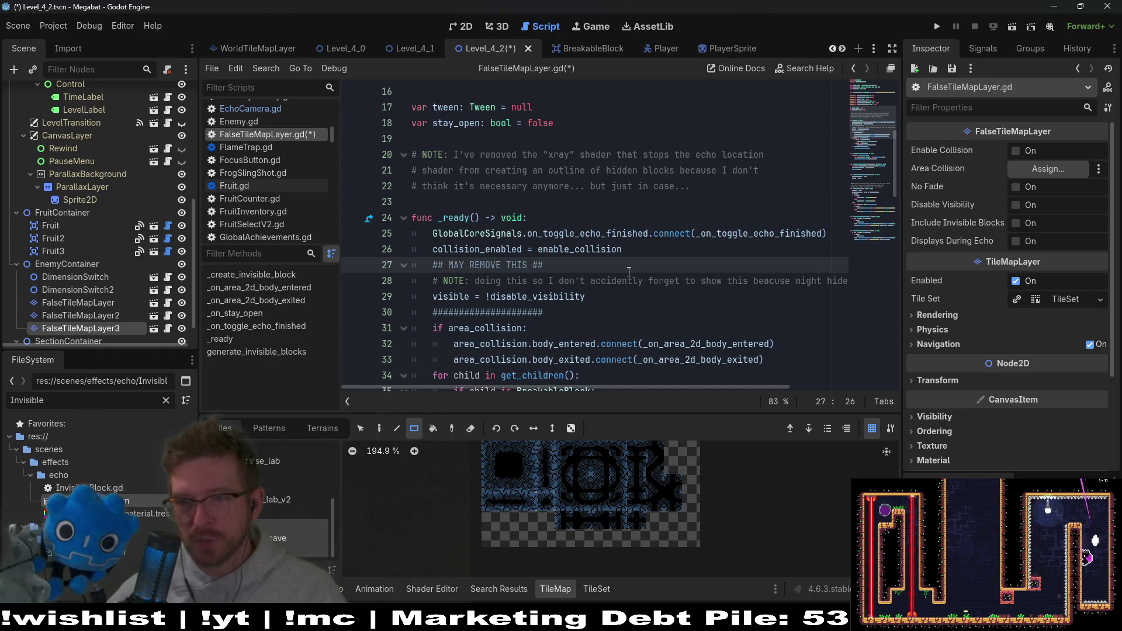
Try replacing !disable_visibility with 'trUE' on line 29, then undo the edit.
click(663, 303)
click(643, 315)
click(581, 296)
drag(453, 283, 768, 282)
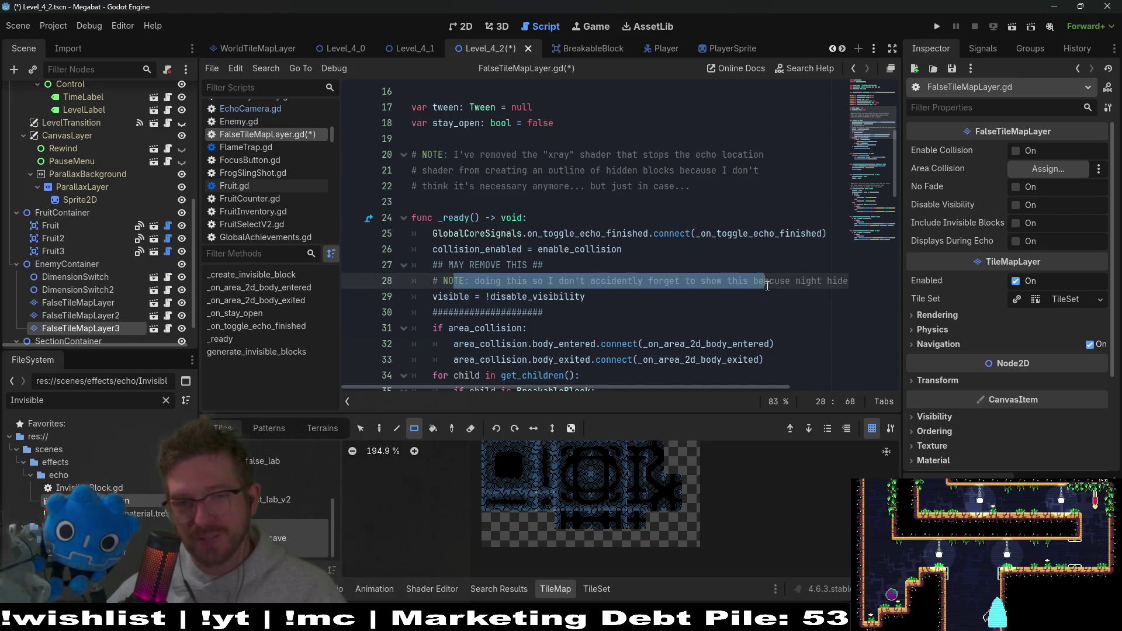
drag(586, 296, 485, 297)
text(tr)
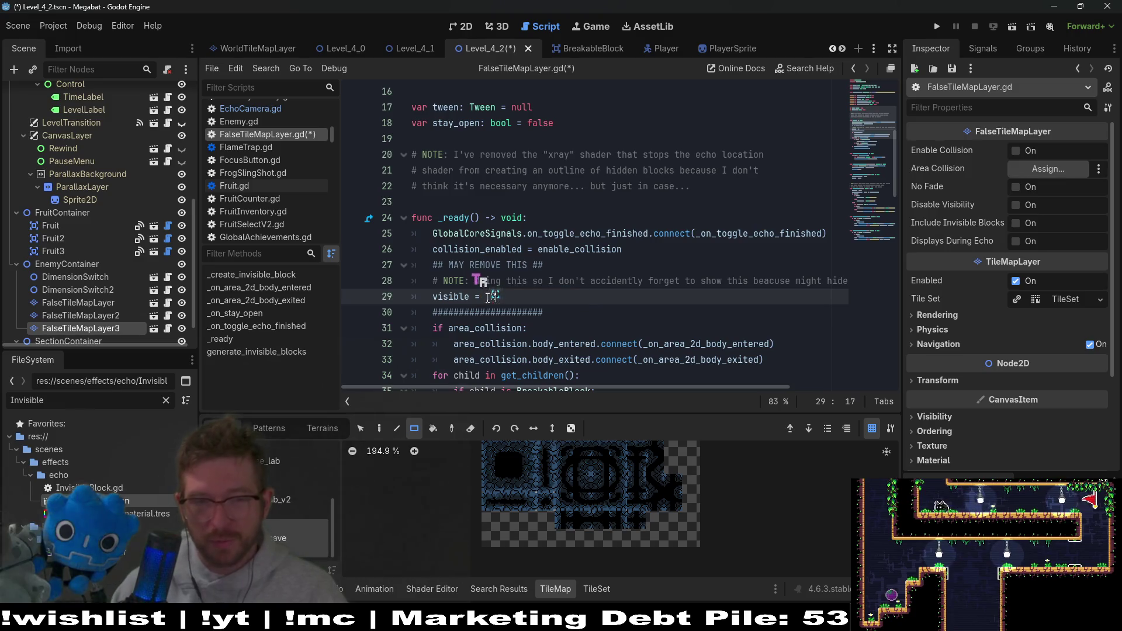
text(UE)
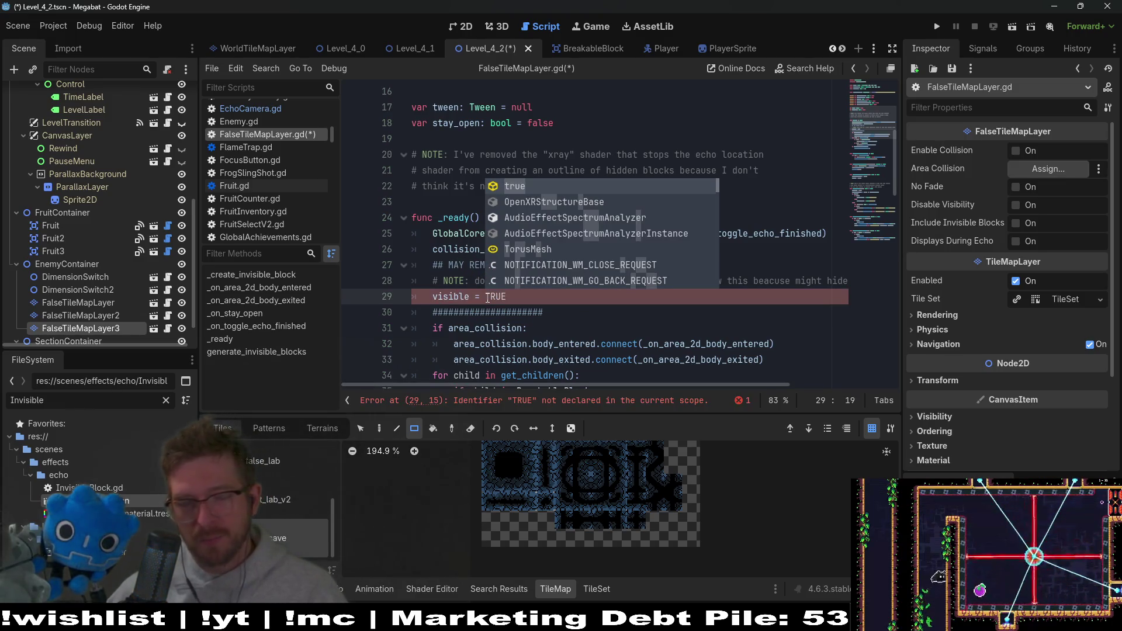
key(ctrl+z)
click(651, 319)
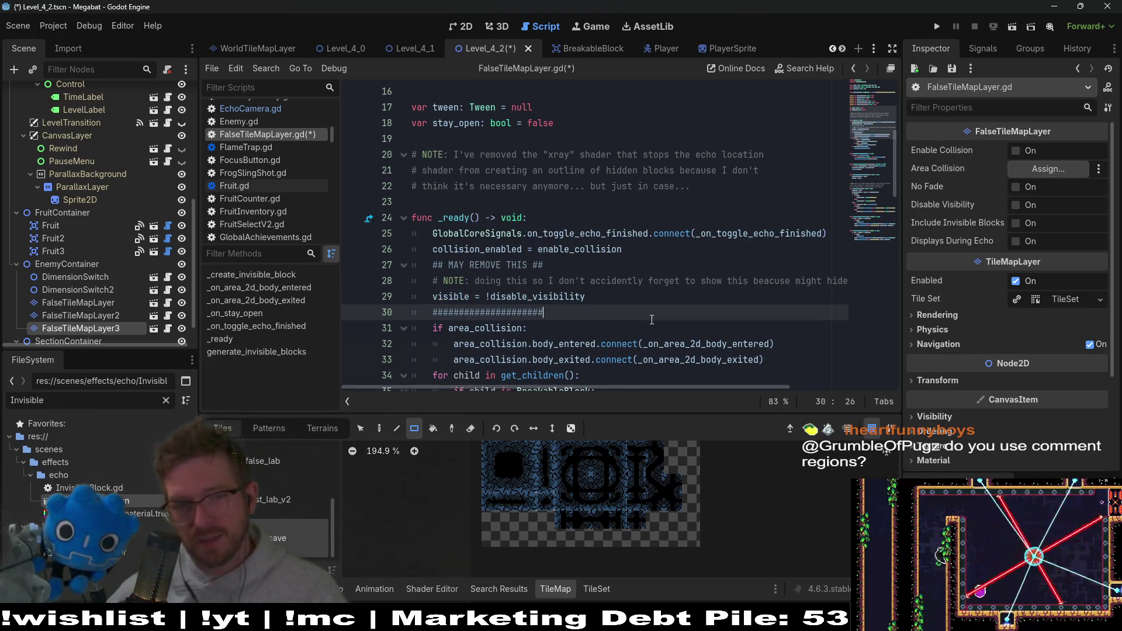
Read the disable_visibility documentation tooltip and leave the caret on empty line 23.
double_click(549, 298)
mouse_move(596, 387)
mouse_down()
mouse_move(850, 383)
mouse_move(523, 363)
mouse_up()
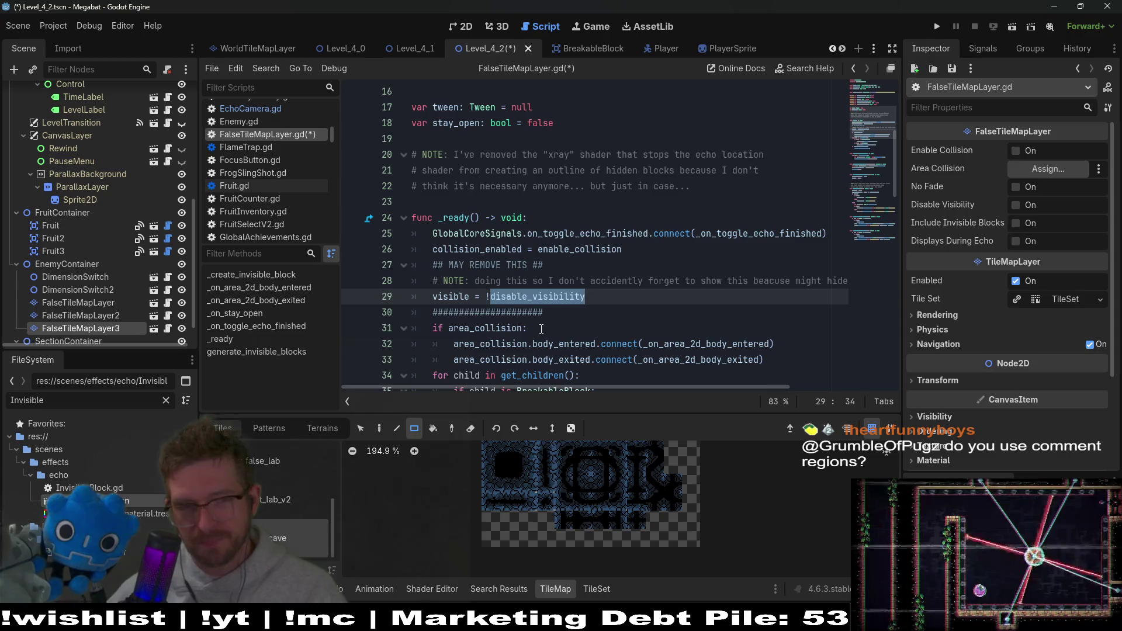
click(554, 312)
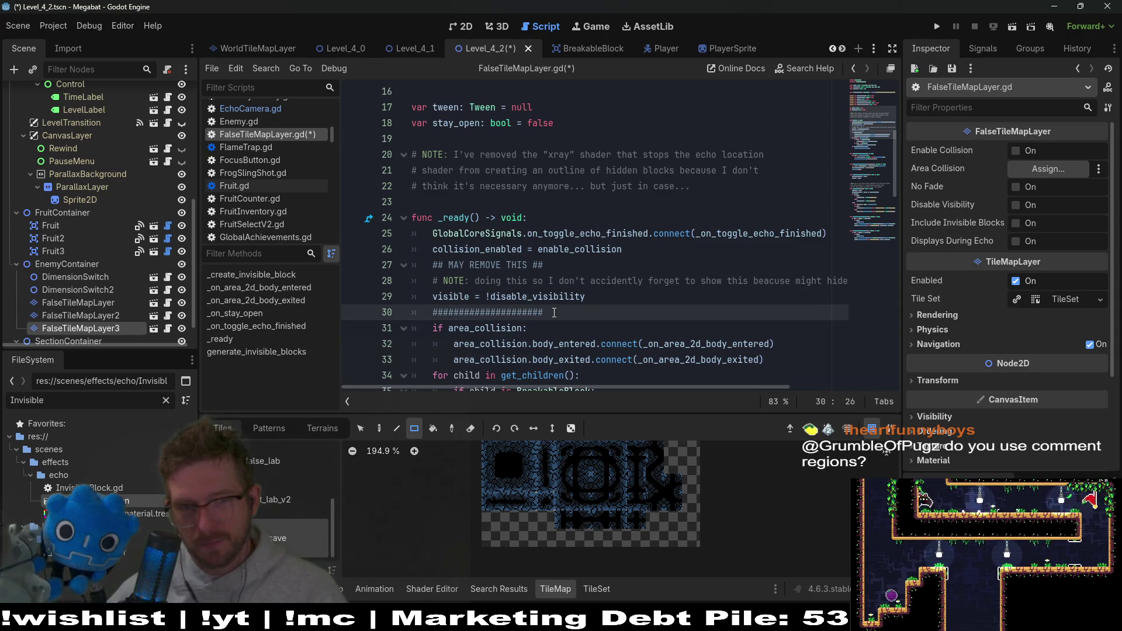
double_click(573, 292)
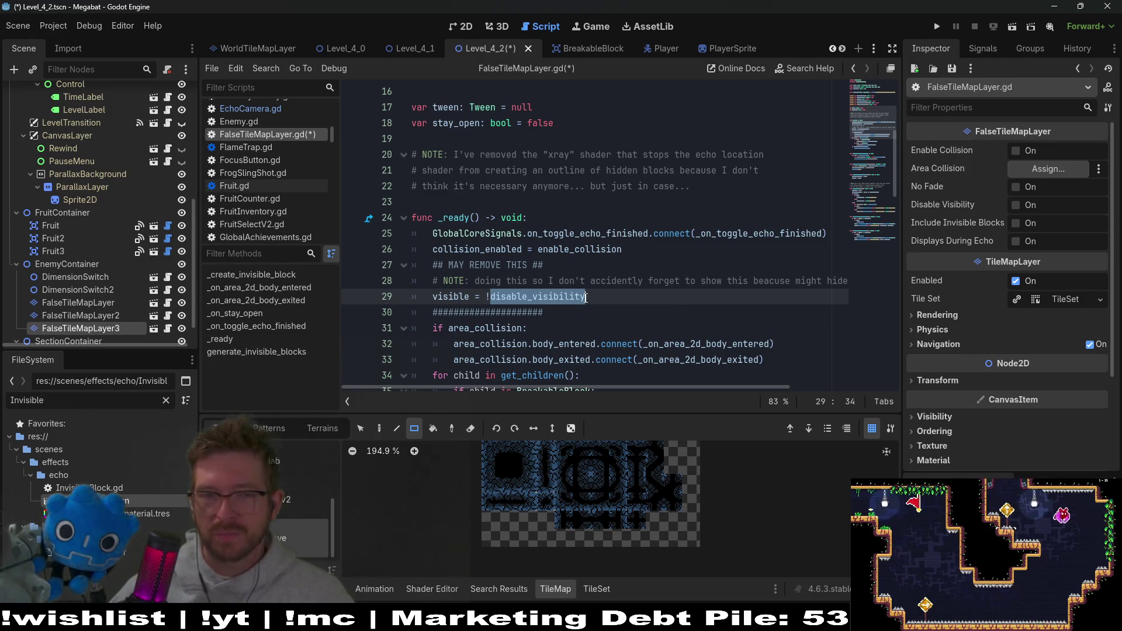
mouse_move(586, 297)
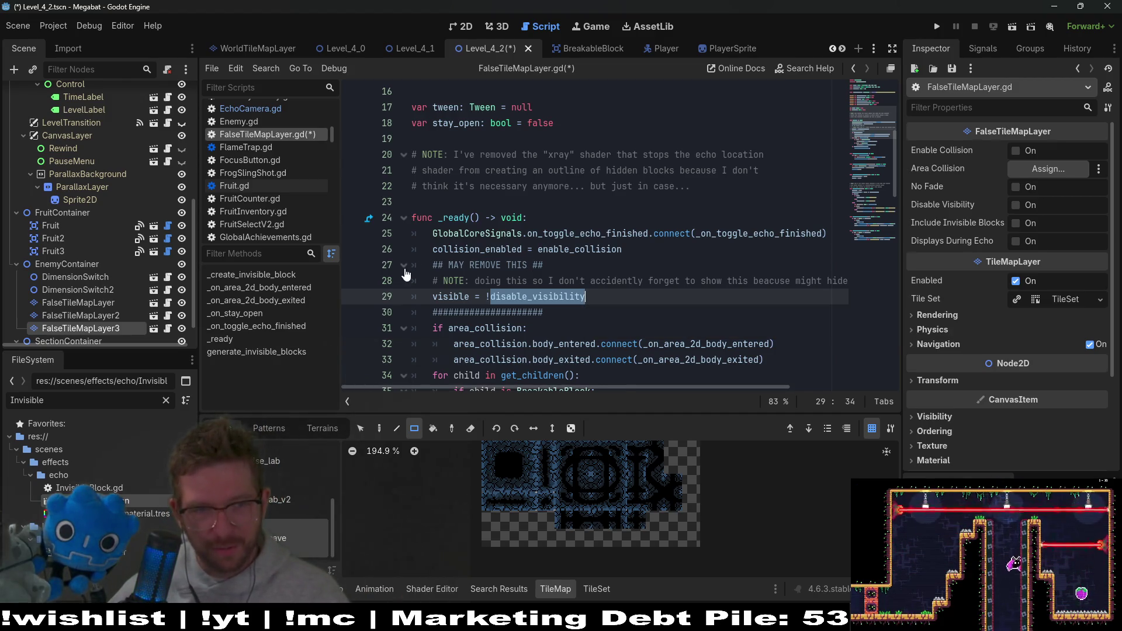
click(642, 264)
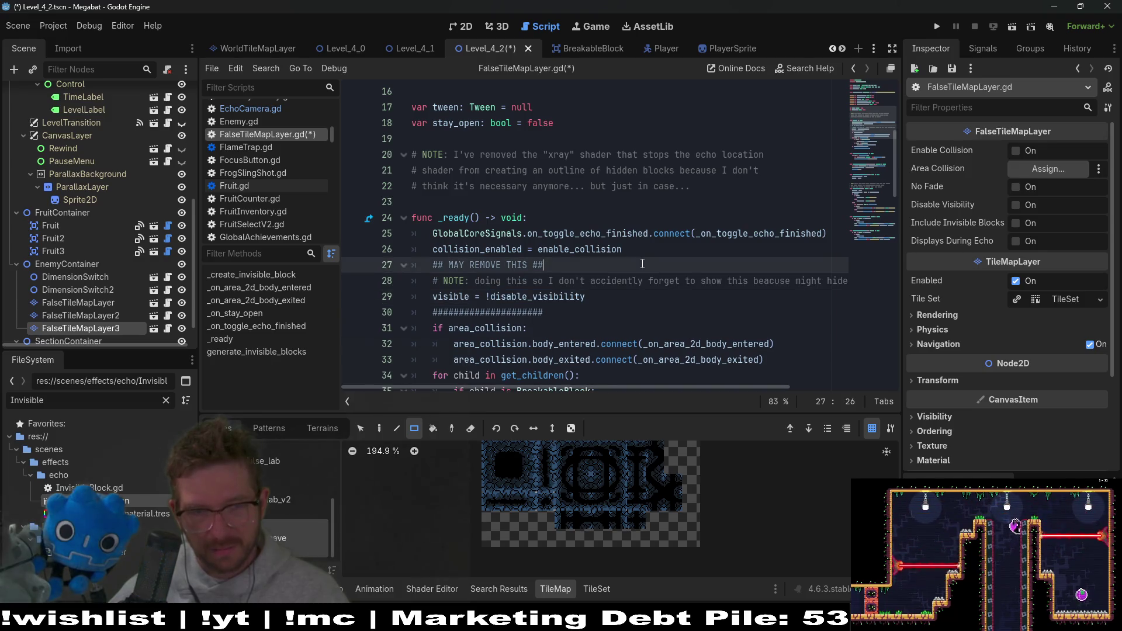
click(539, 199)
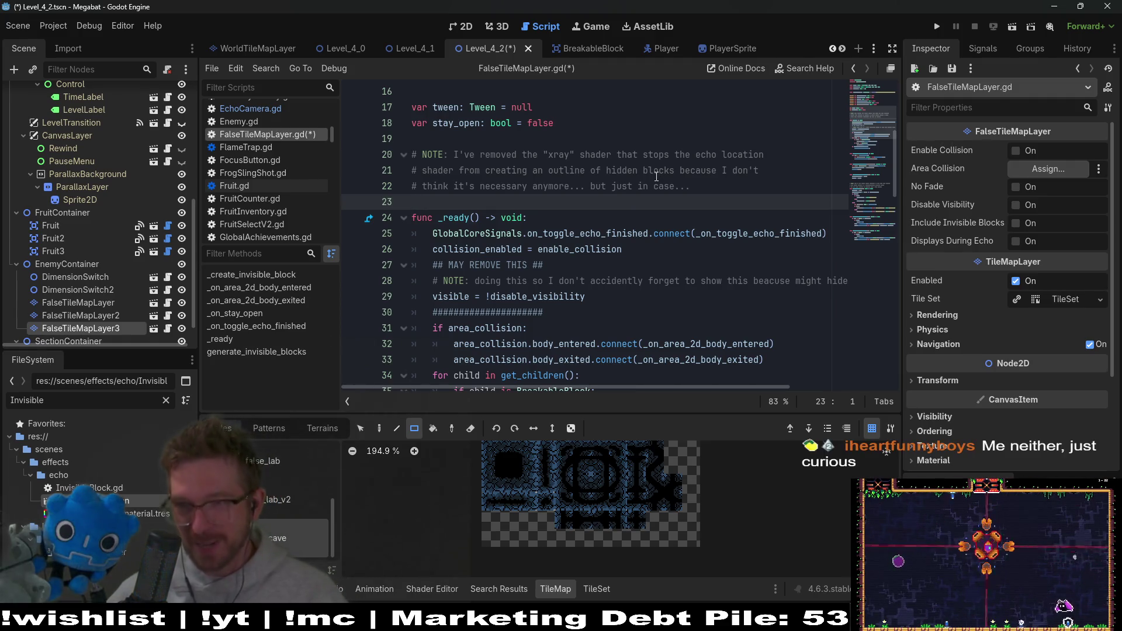
click(698, 193)
click(675, 206)
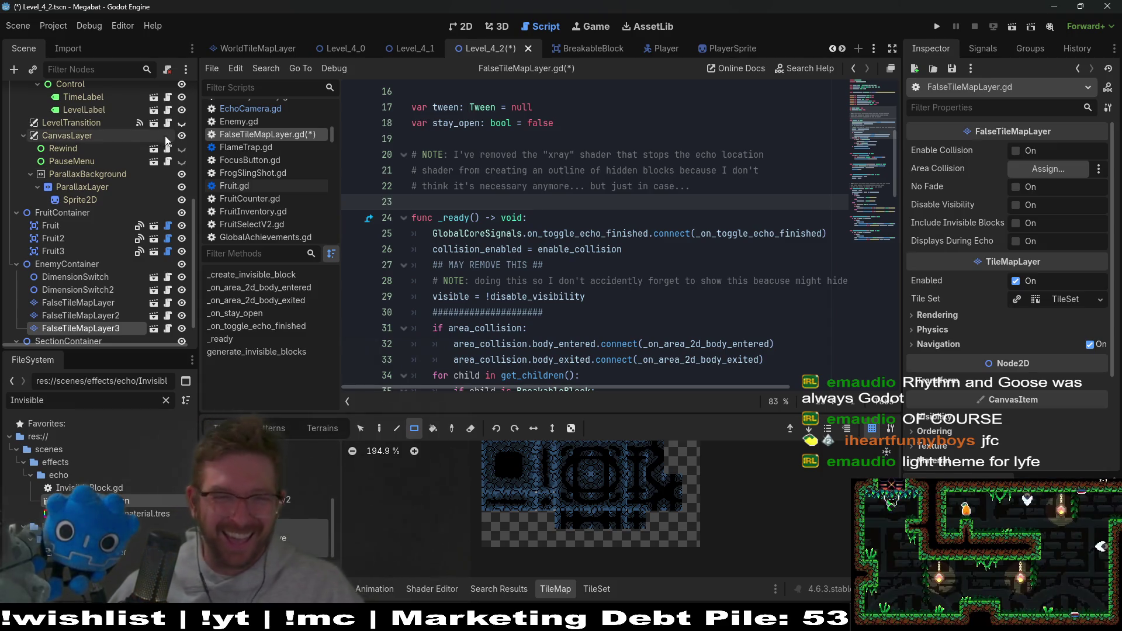
click(604, 265)
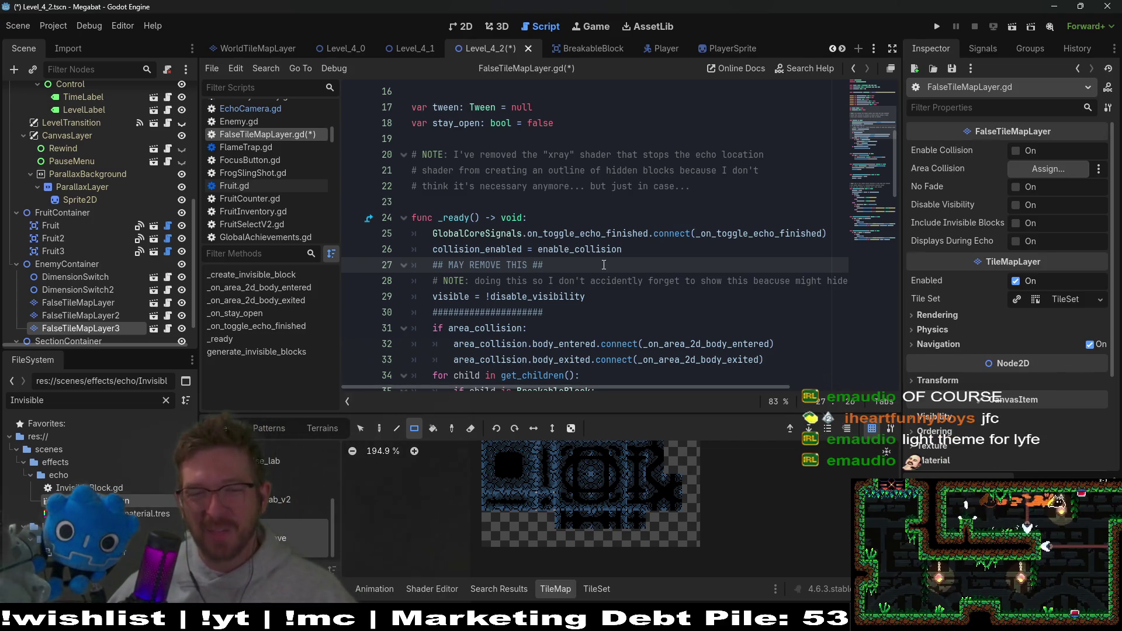
click(653, 254)
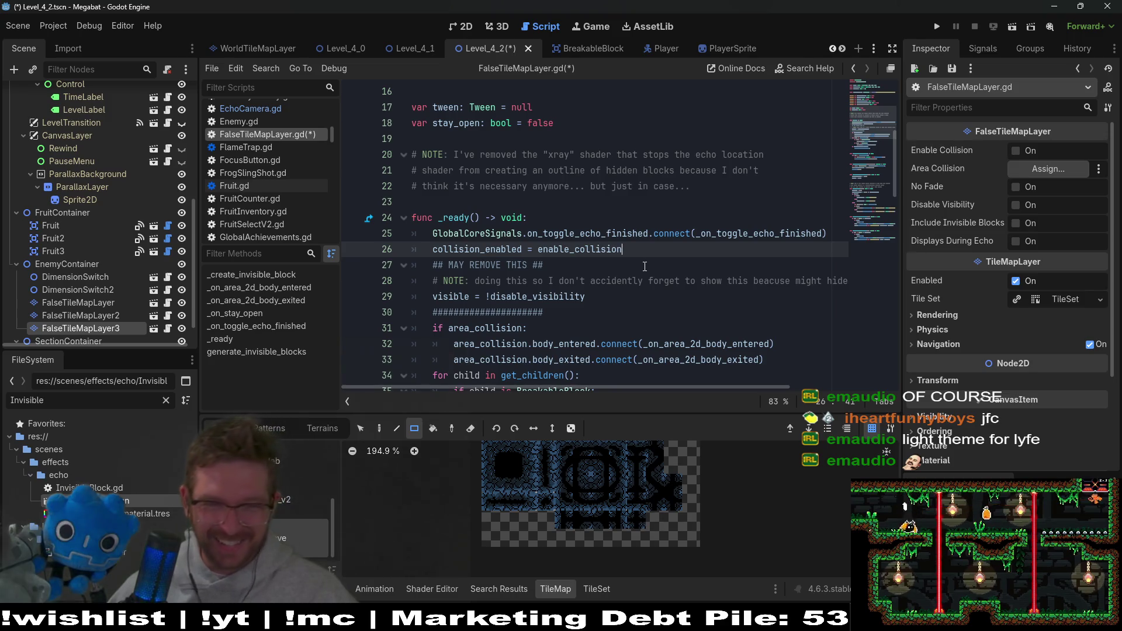
click(611, 269)
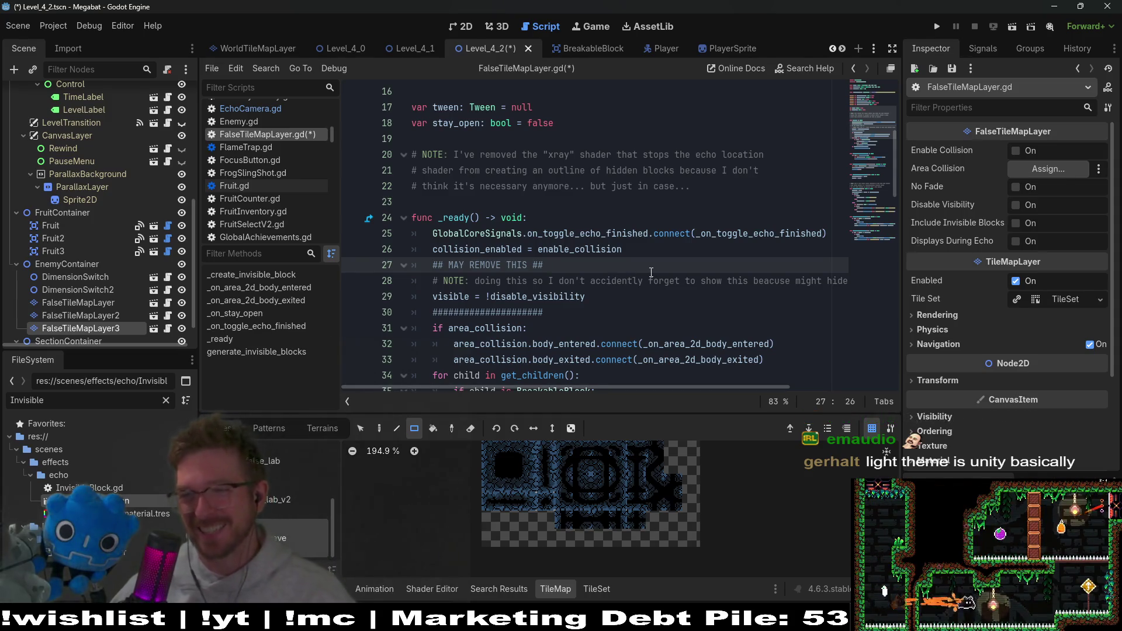
key(Up)
key(End)
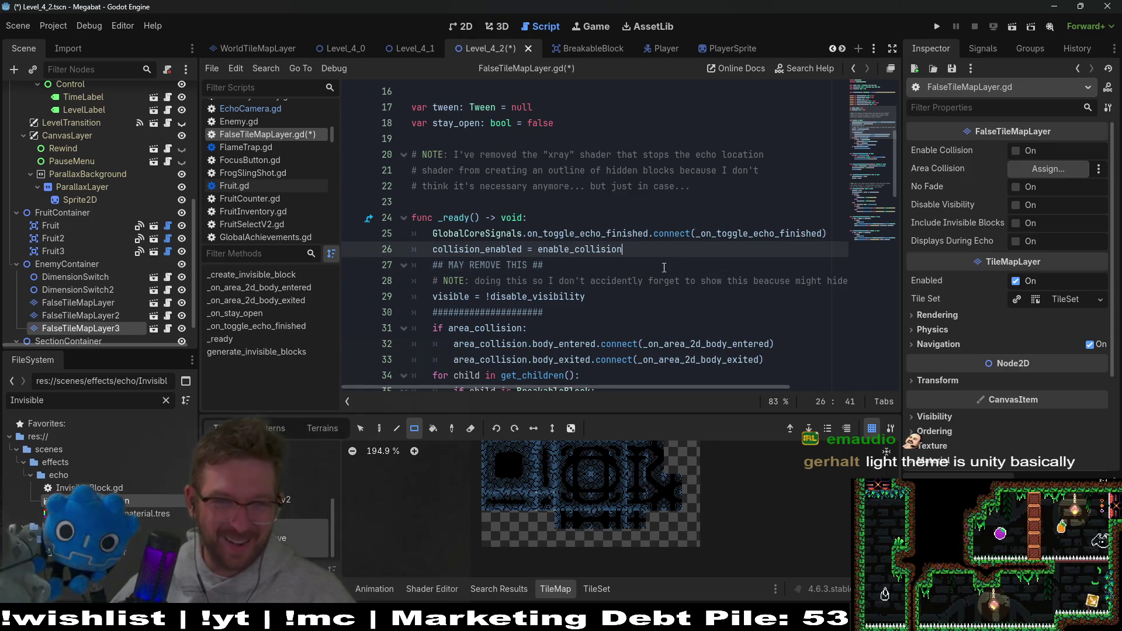
Insert 'NEED' before REMOVE in the comment and add a line after collision_enabled.
click(472, 265)
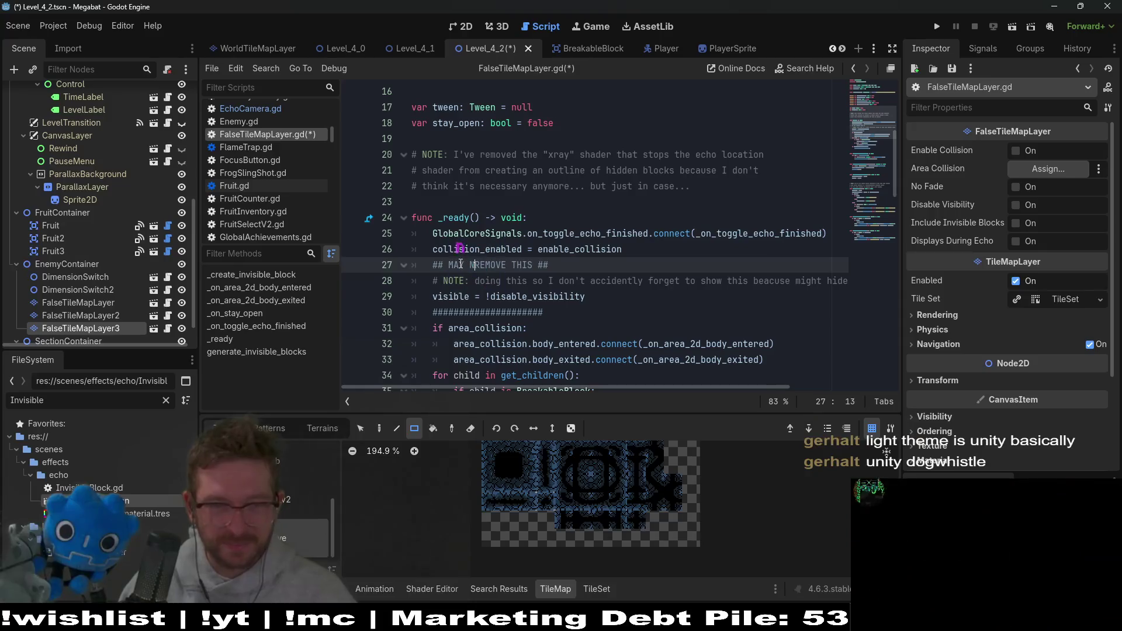
text(NEED)
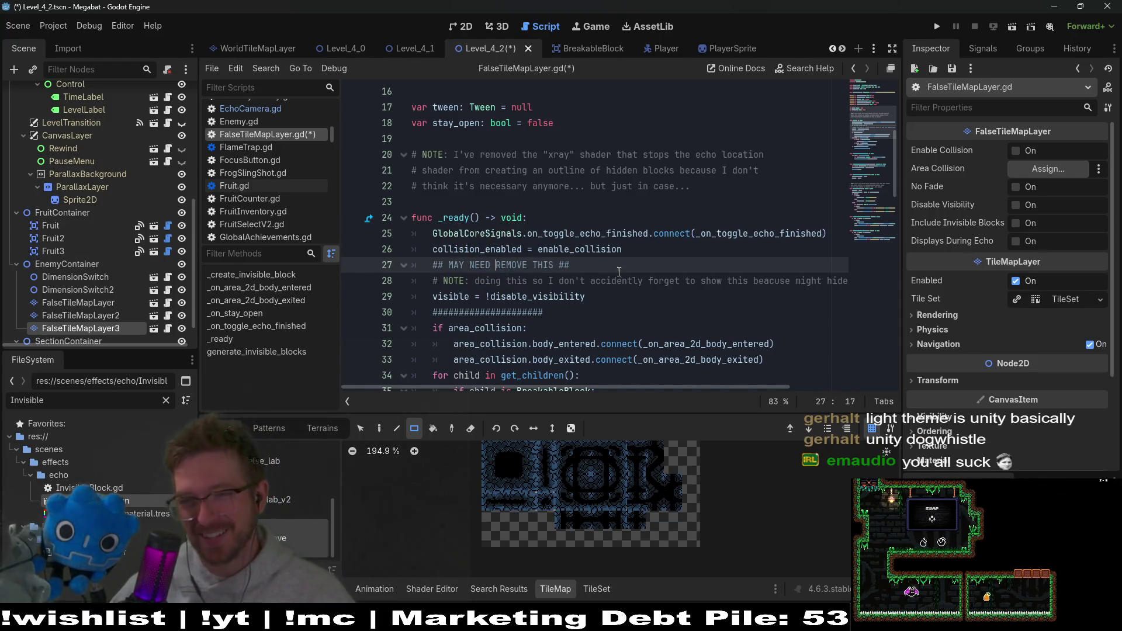
click(665, 252)
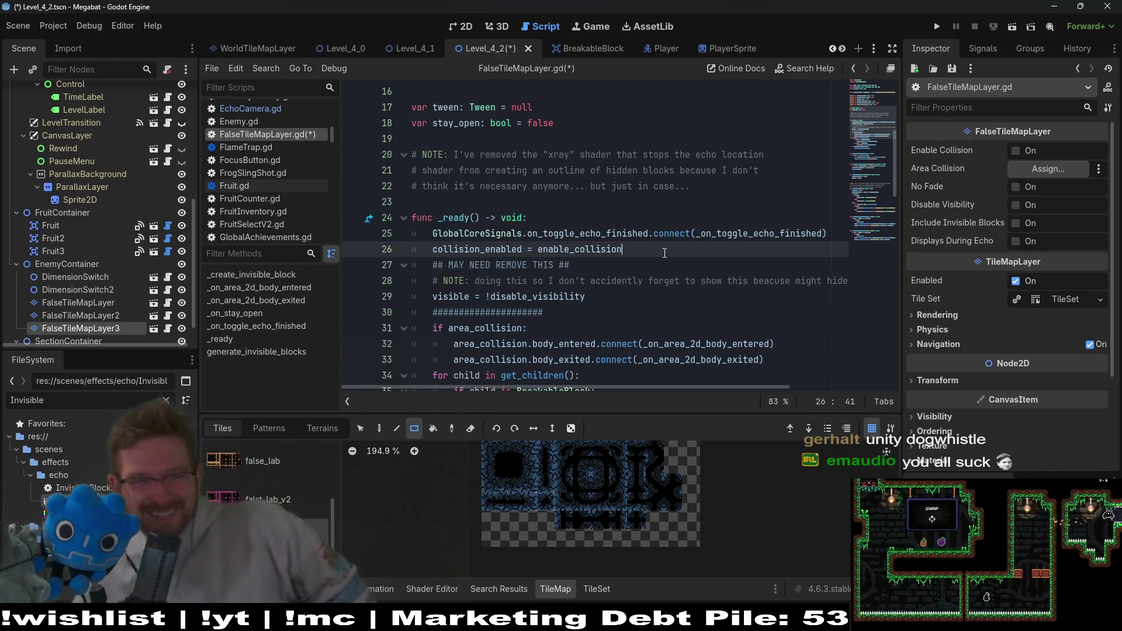
key(Return)
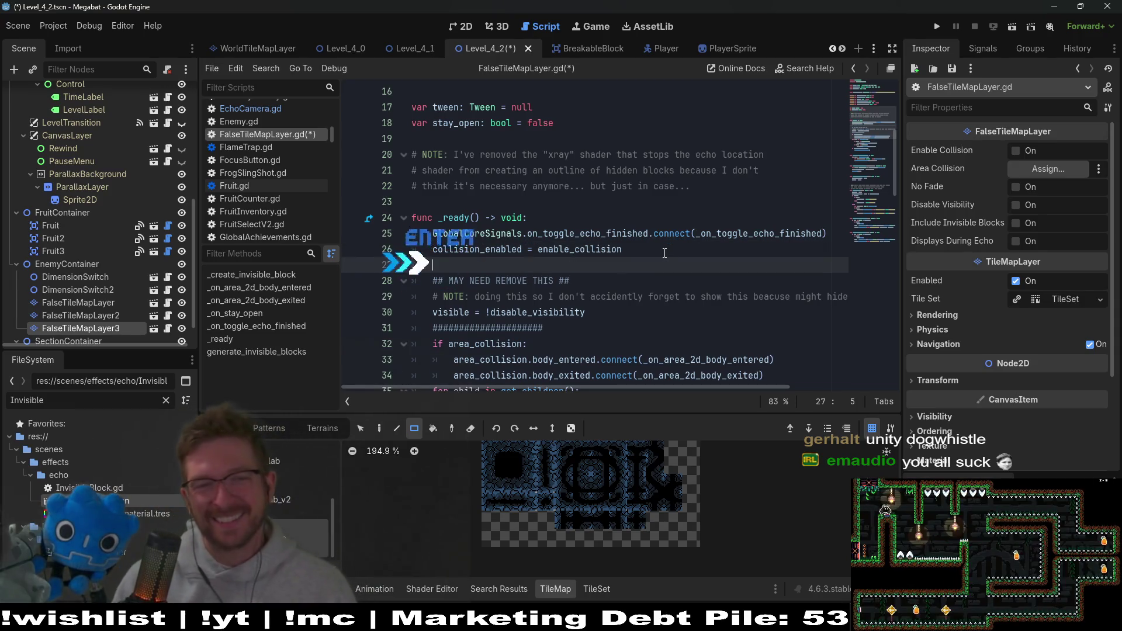
scroll(666, 252, up, 4)
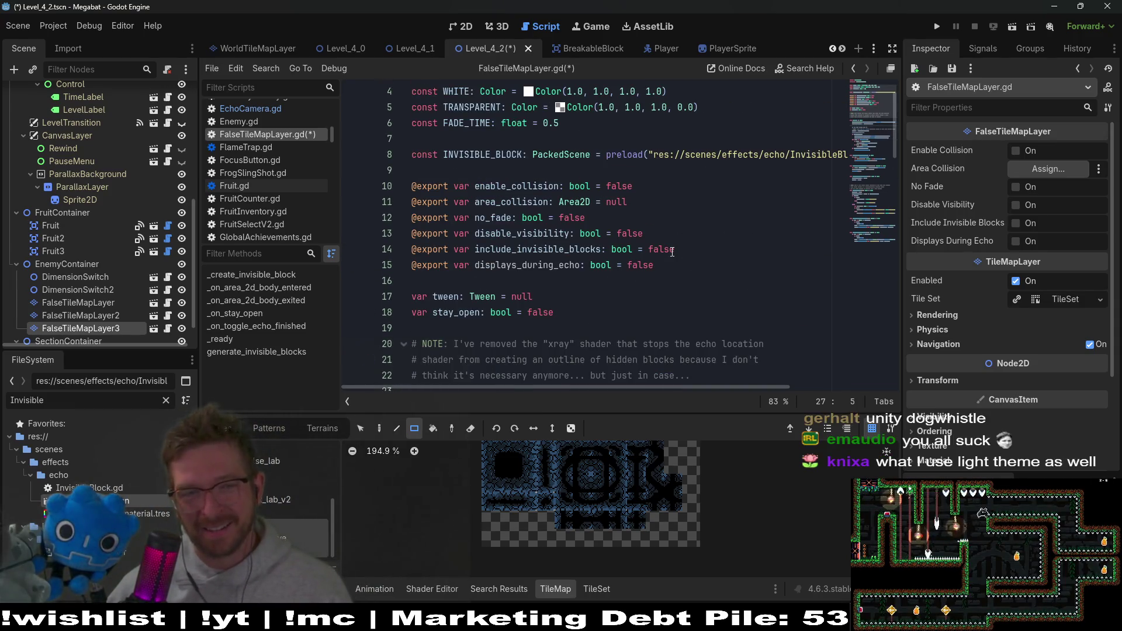
scroll(671, 251, up, 1)
scroll(588, 248, down, 2)
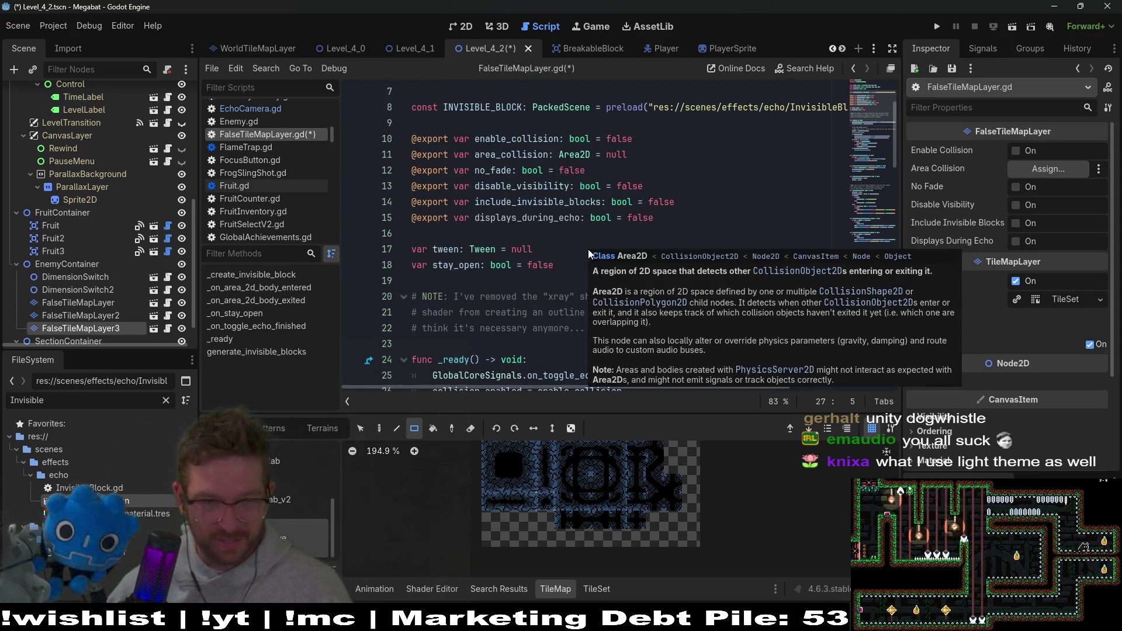
Delete the four-line visibility block from _ready().
double_click(515, 217)
key(ctrl+c)
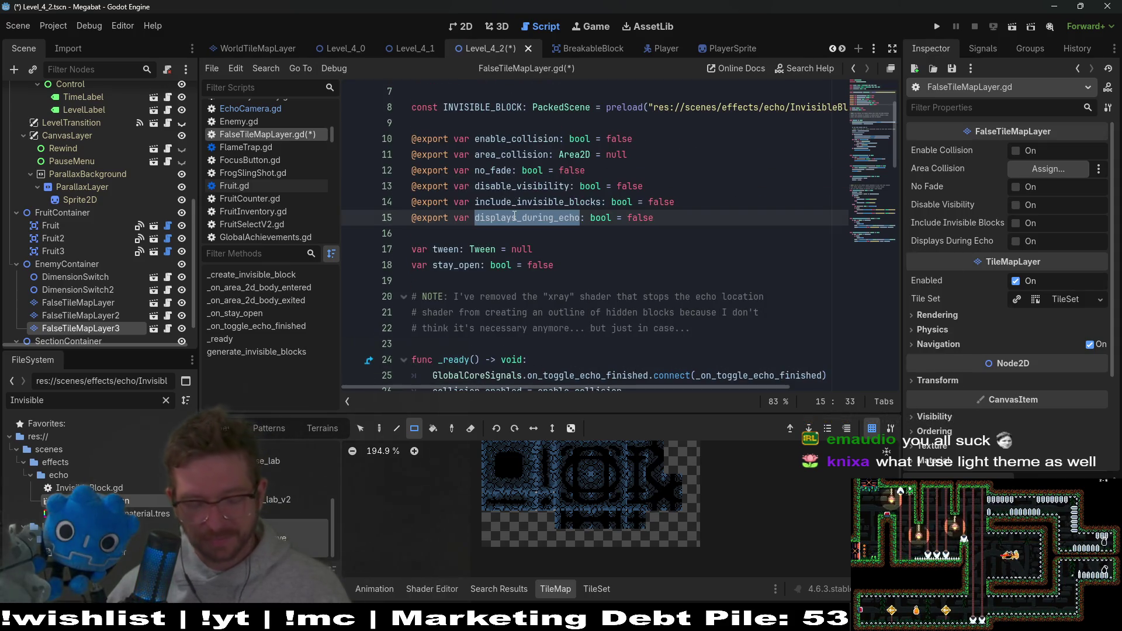
scroll(529, 233, down, 5)
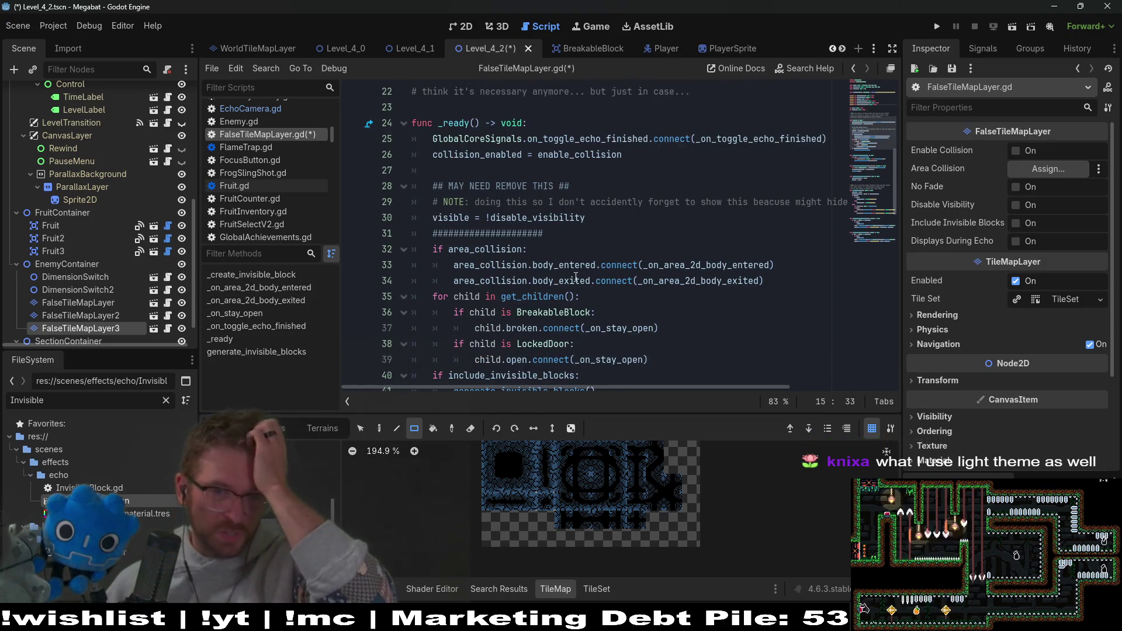
click(596, 227)
drag(597, 227, 435, 189)
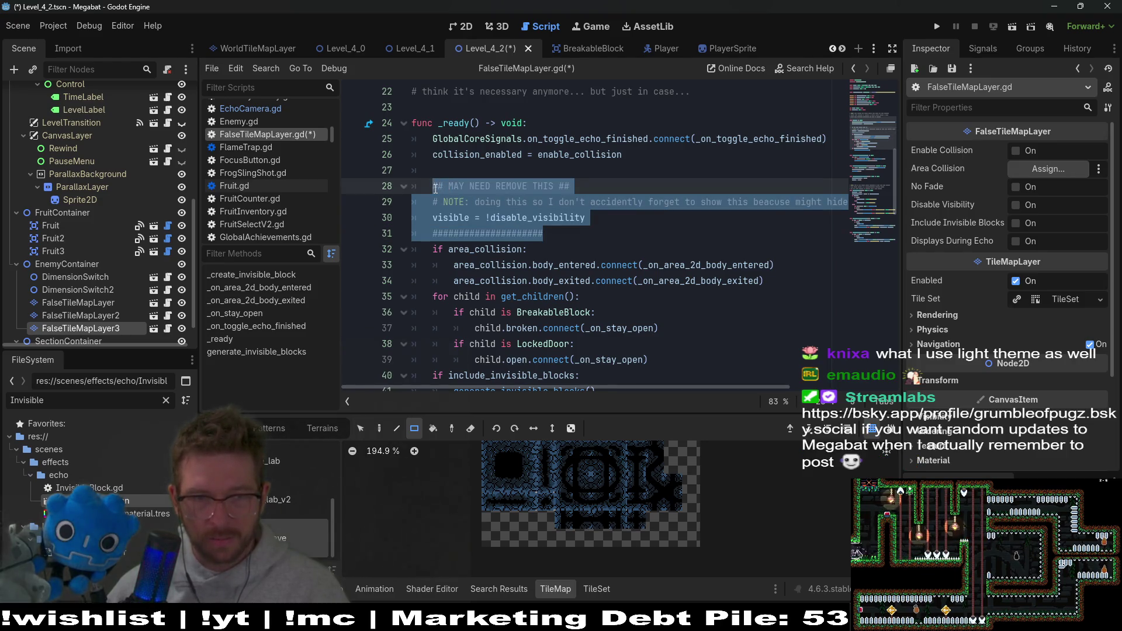
key(BackSpace)
scroll(536, 172, up, 3)
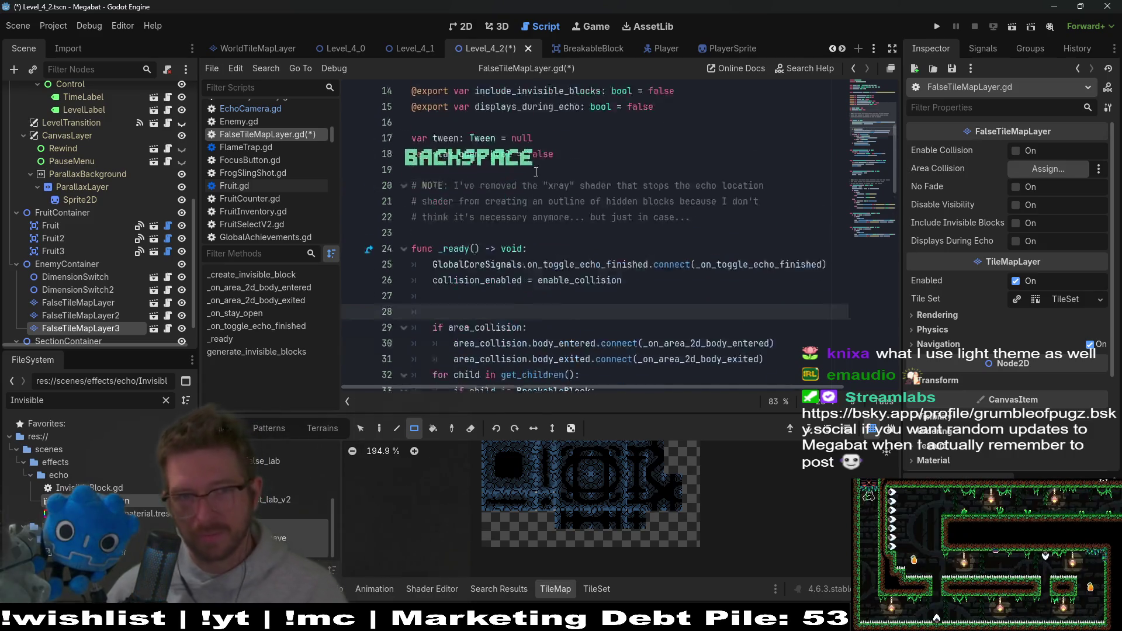
scroll(536, 172, up, 5)
double_click(529, 280)
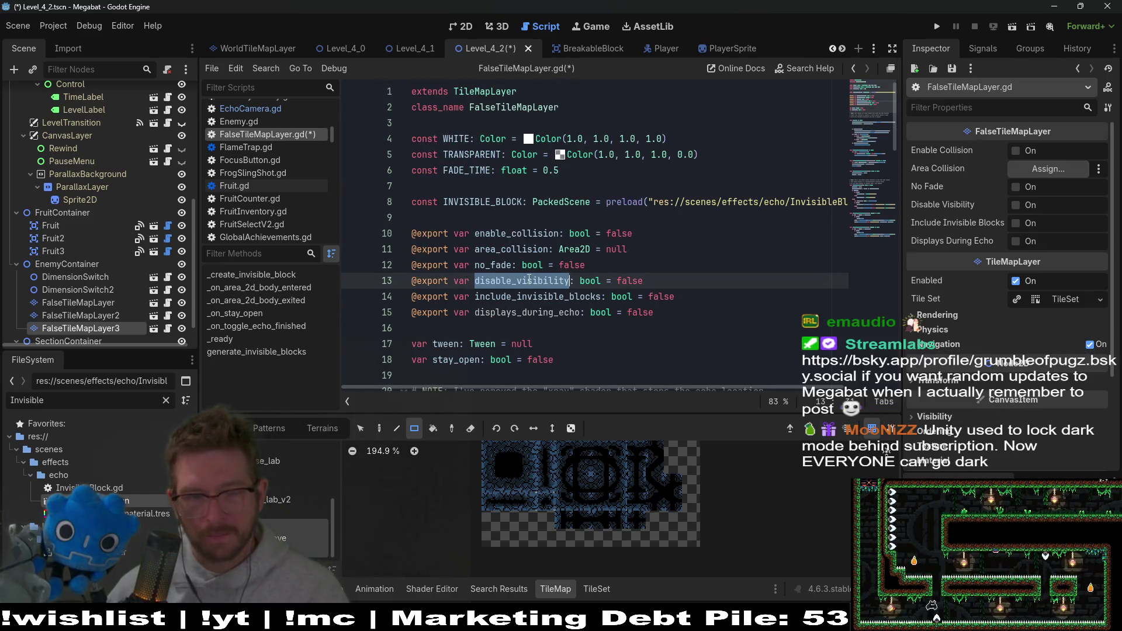
triple_click(652, 282)
key(BackSpace)
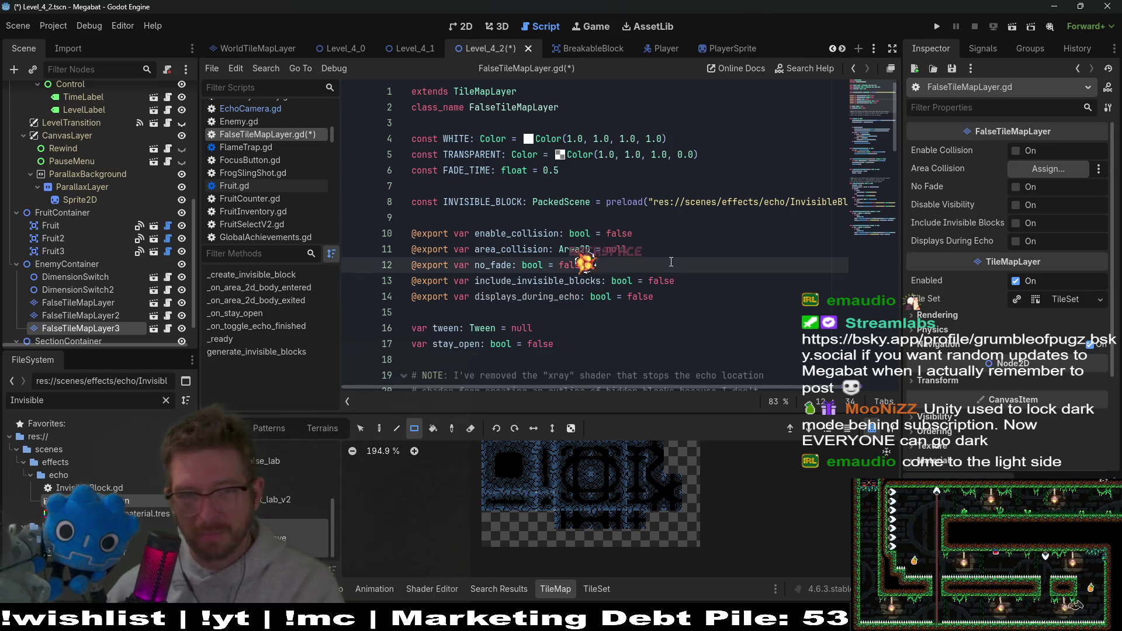
scroll(671, 261, down, 3)
scroll(670, 261, down, 4)
drag(476, 170, 475, 159)
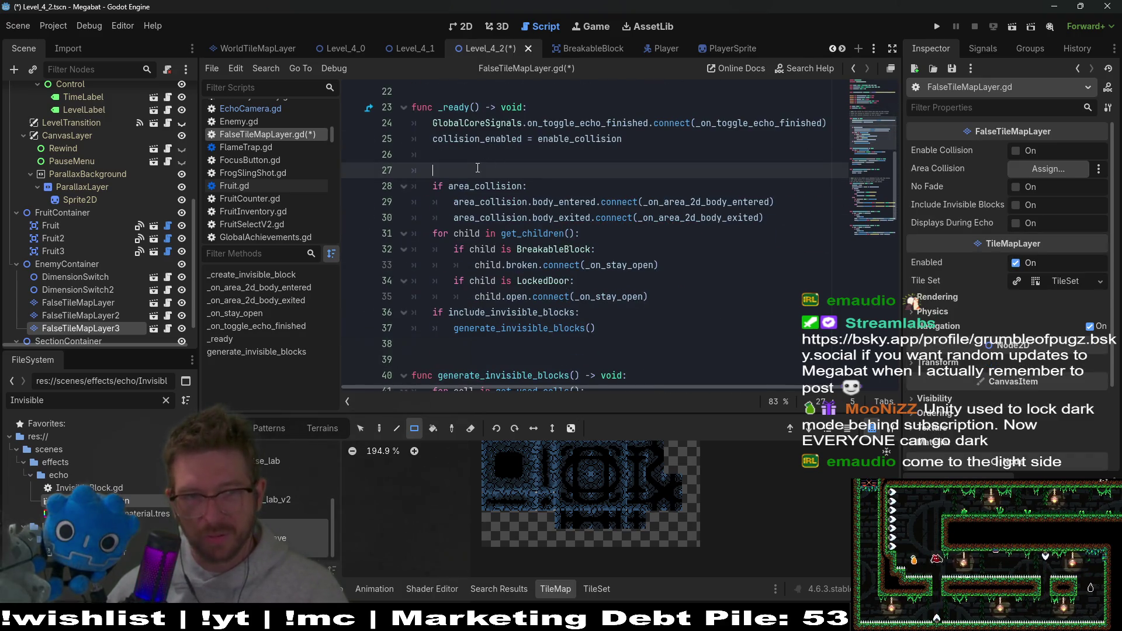
scroll(475, 159, up, 3)
click(574, 300)
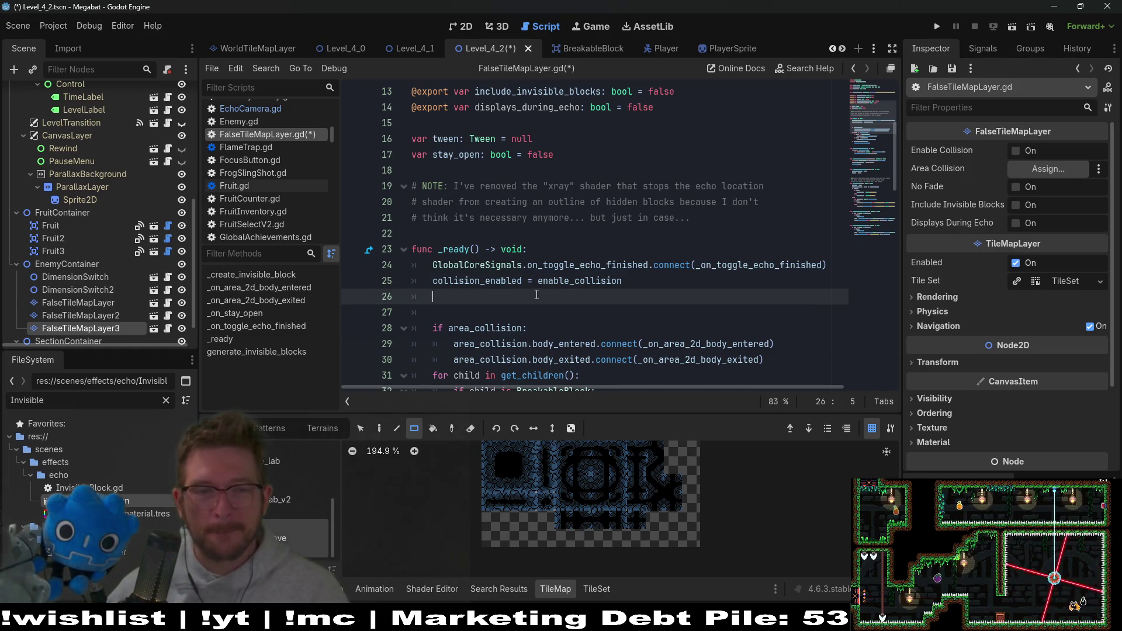
Write an 'if displays_during_echo:' / 'else:' block with pass in both branches.
text(if)
key(ctrl+v)
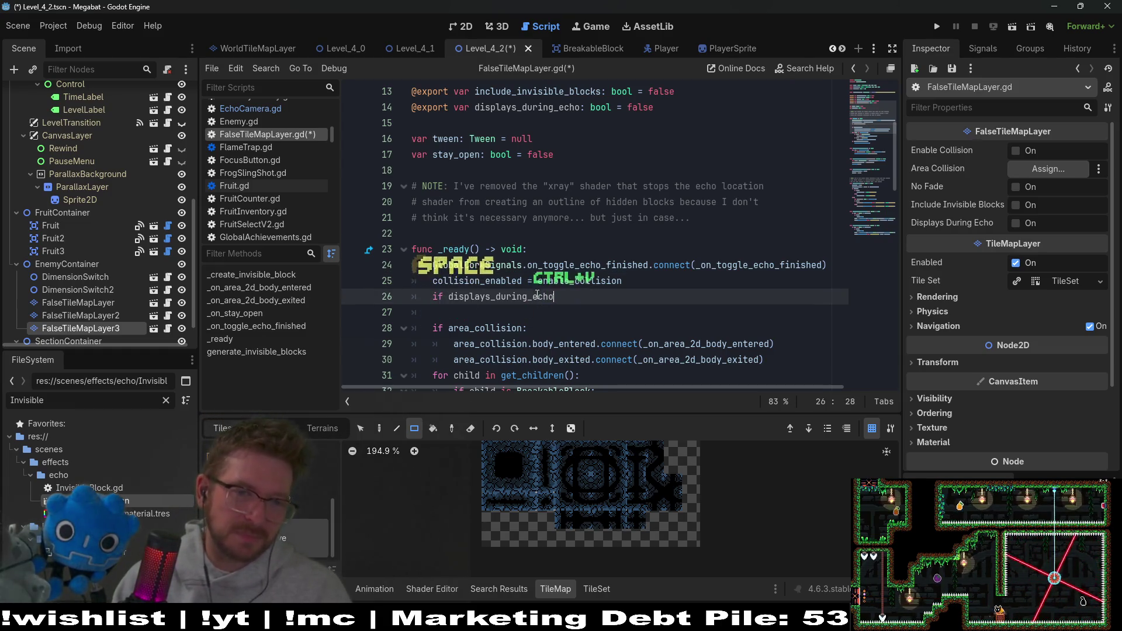
text(:)
key(Return)
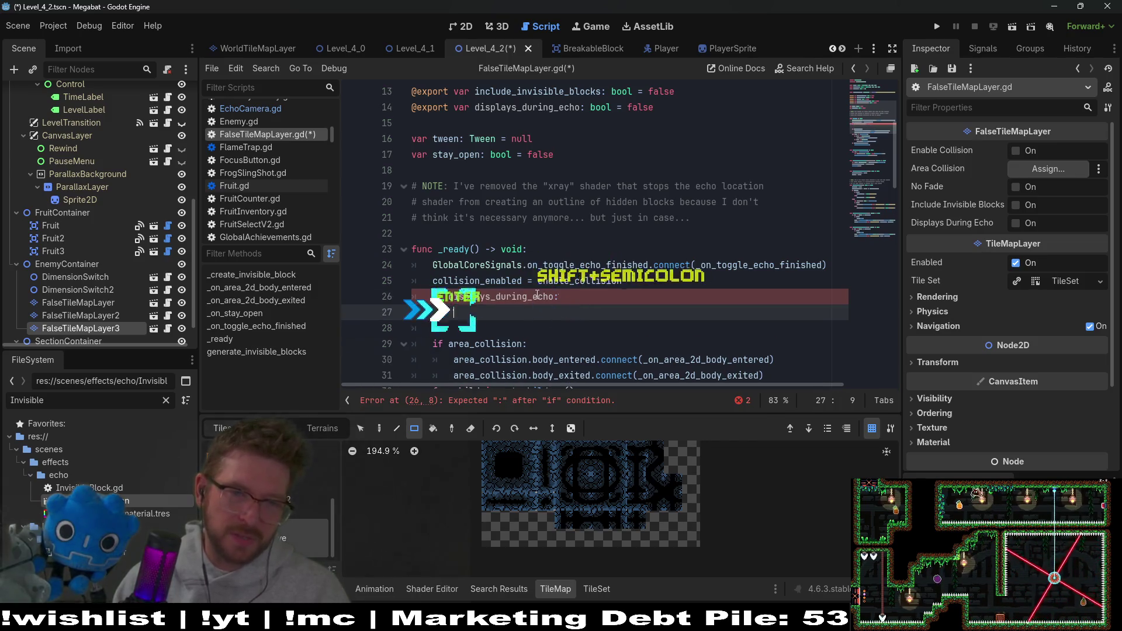
text(pass)
key(Return)
key(BackSpace)
text(else:)
key(Return)
text(pass)
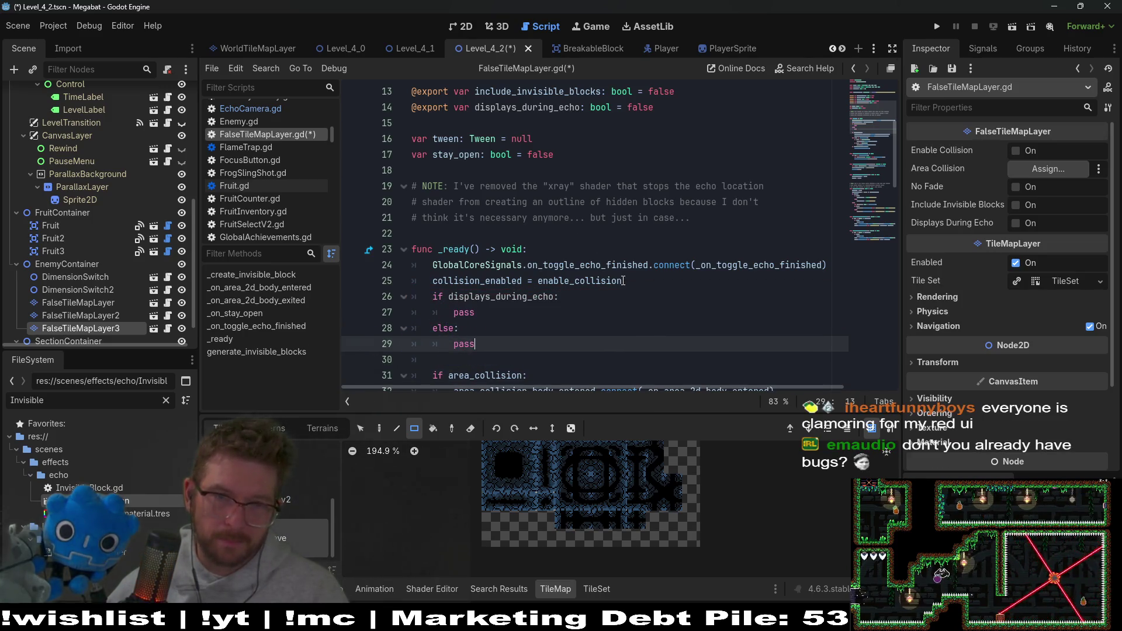
Move collision_enabled = enable_collision into both branches, replacing each pass.
drag(634, 284, 432, 281)
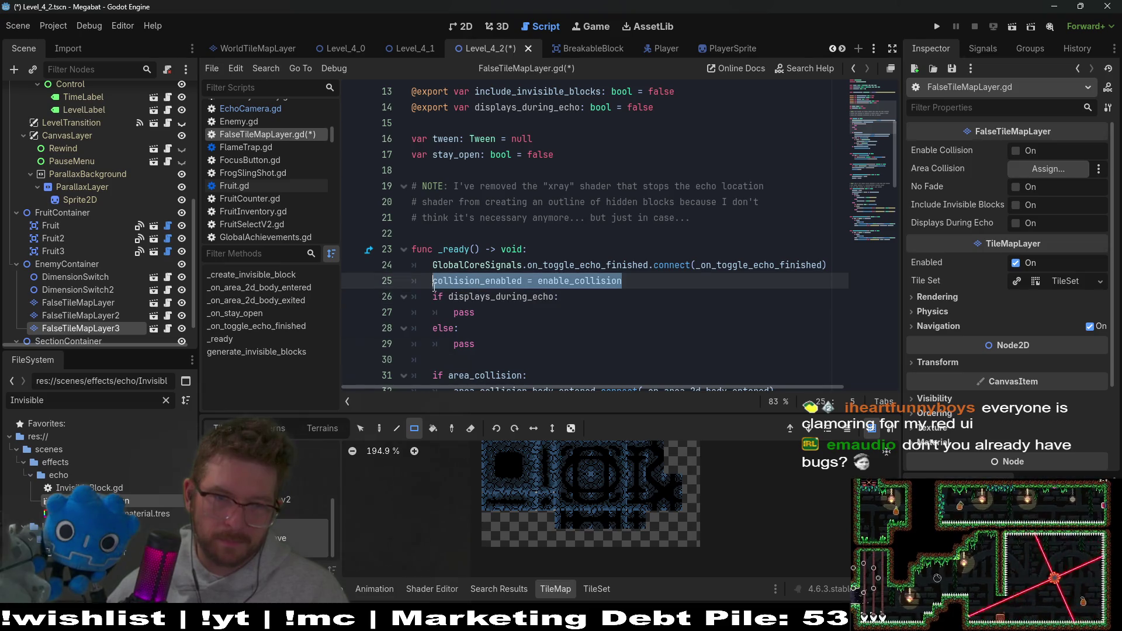
key(ctrl+x)
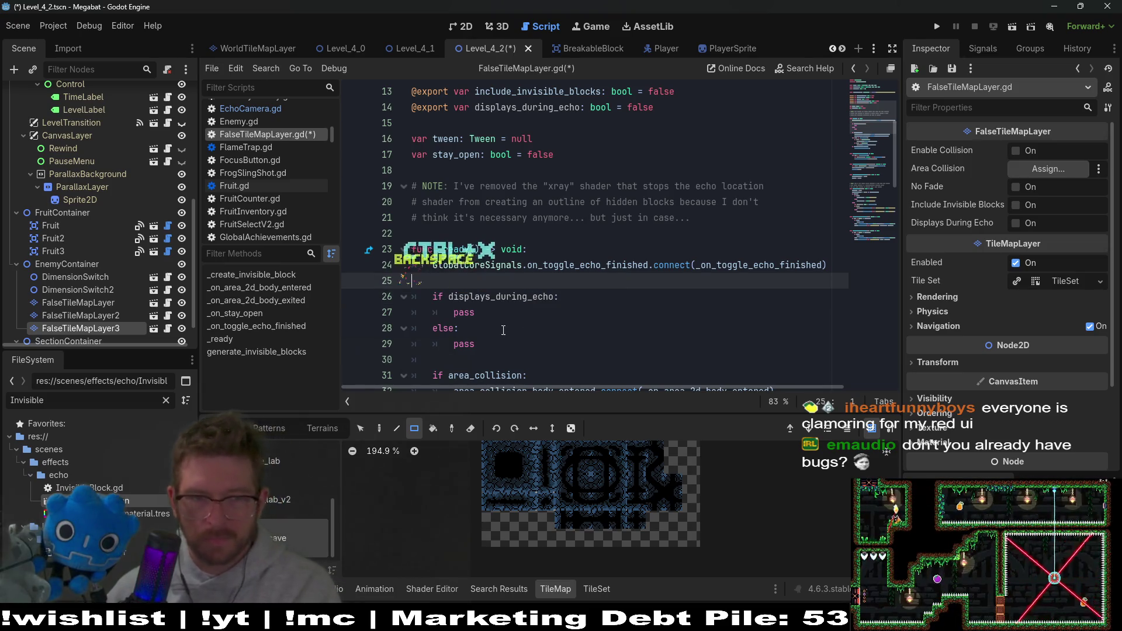
key(BackSpace)
key(BackSpace)
double_click(484, 329)
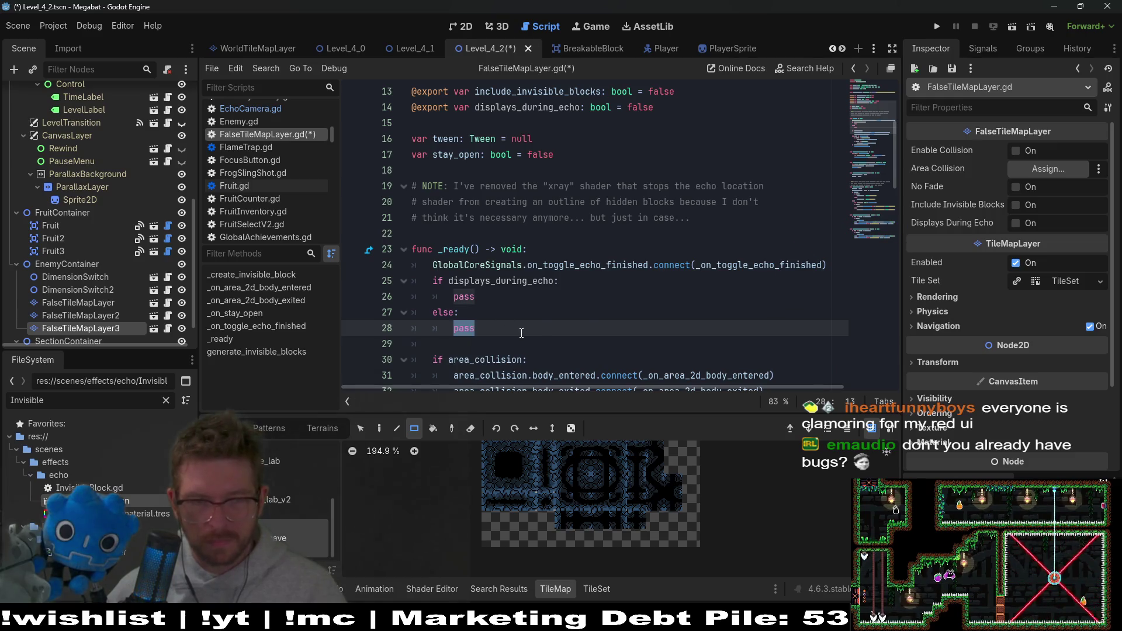
key(ctrl+v)
mouse_move(623, 325)
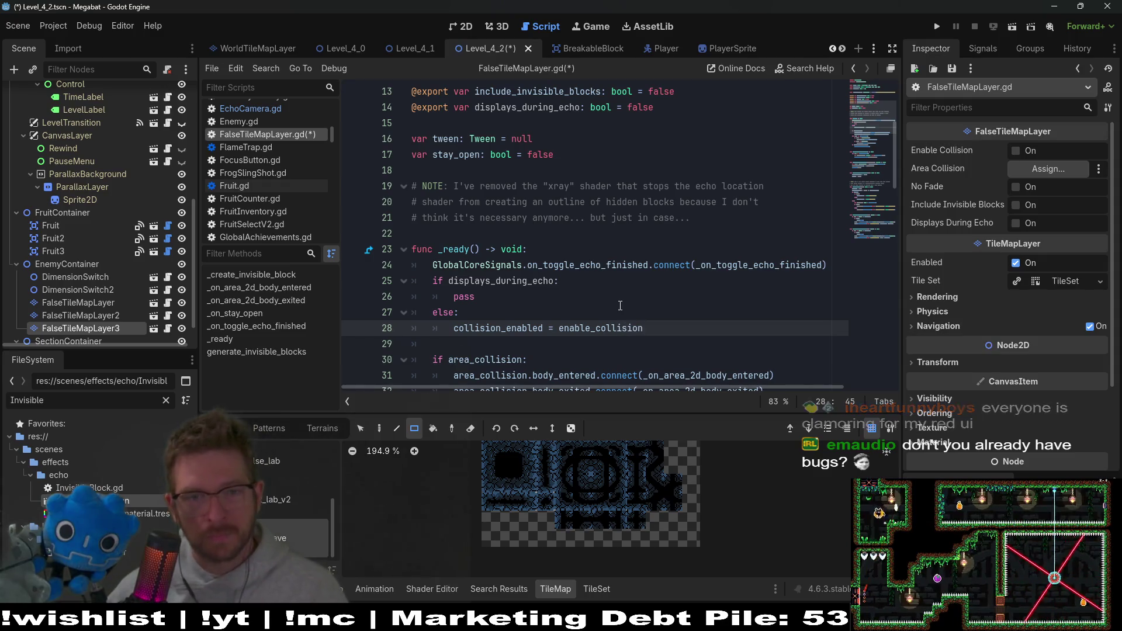
click(465, 297)
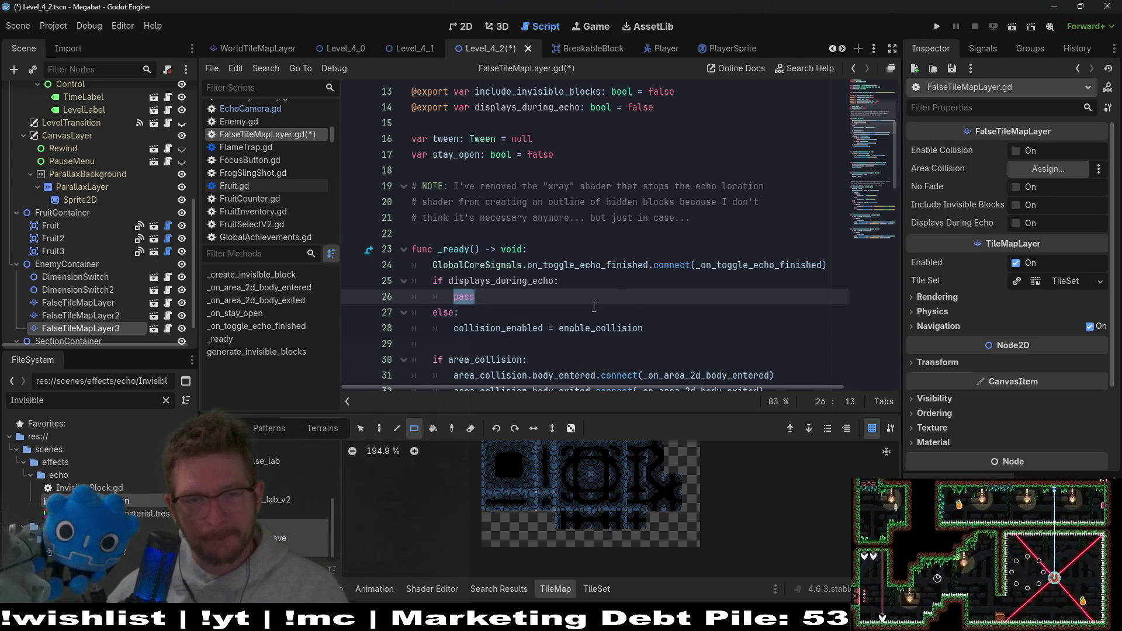
key(ctrl+v)
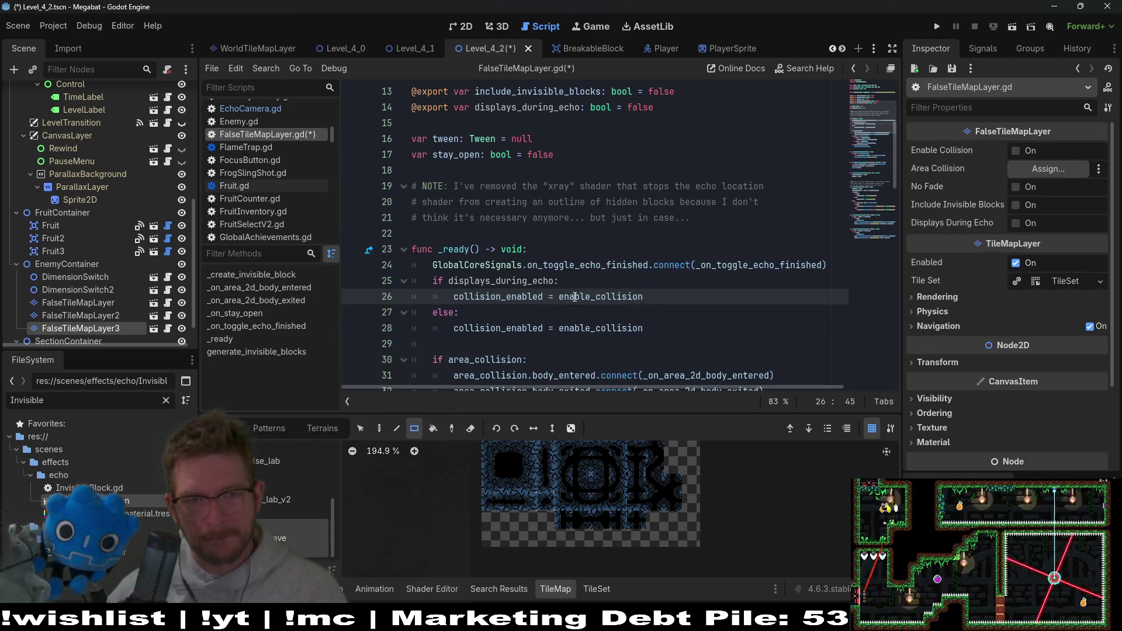
double_click(576, 297)
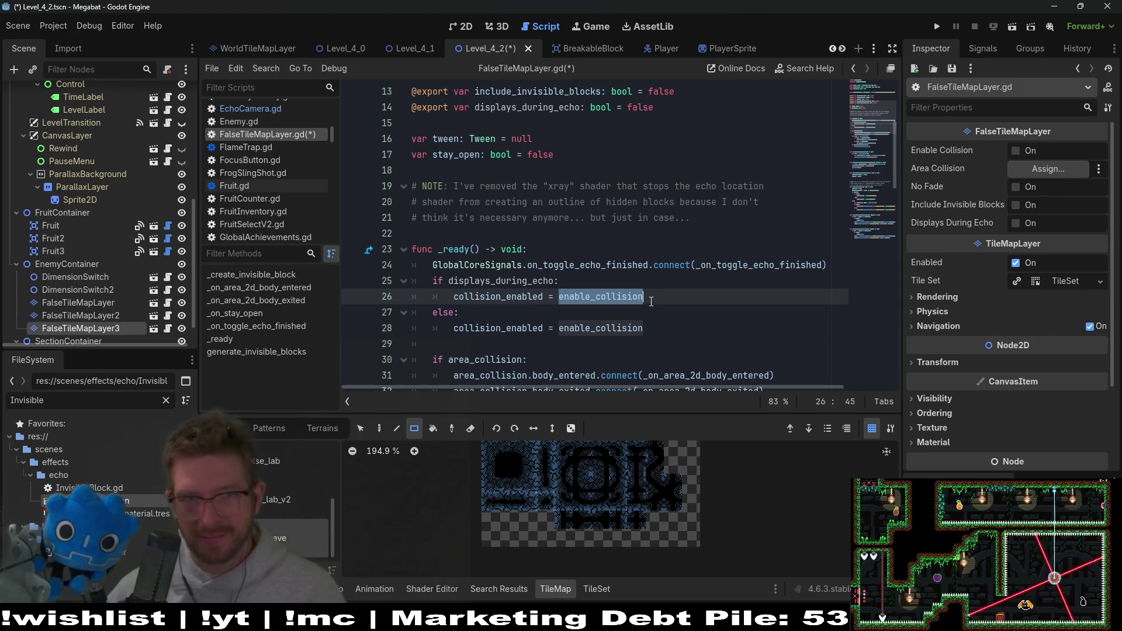
Jump to the enable_collision declaration and inspect its use on line 26.
ctrl+click(600, 296)
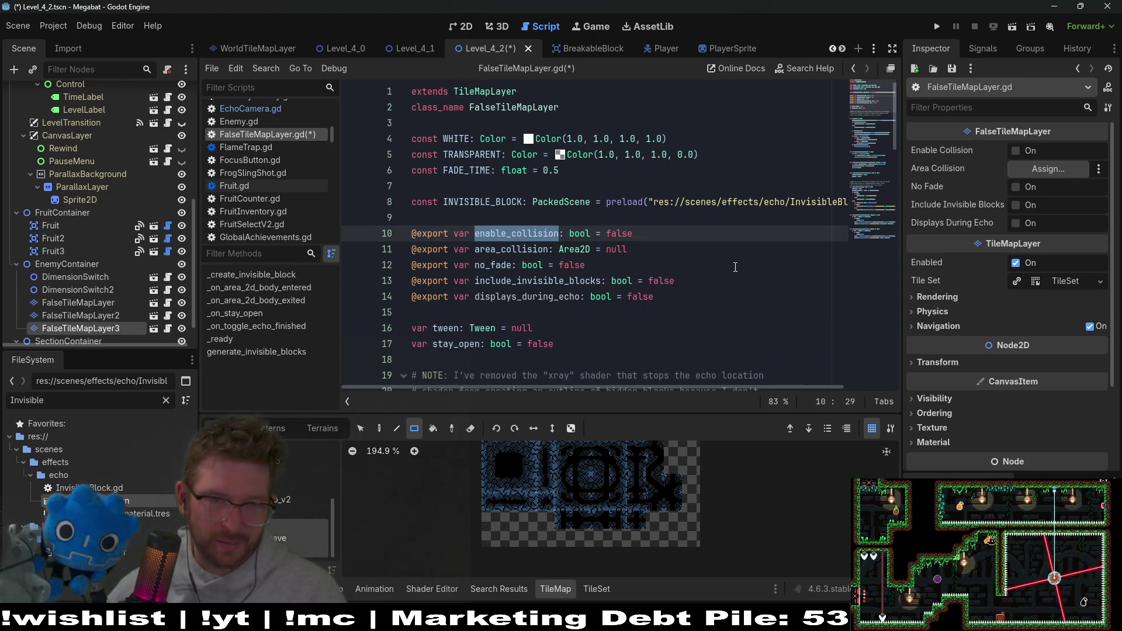
scroll(735, 267, down, 6)
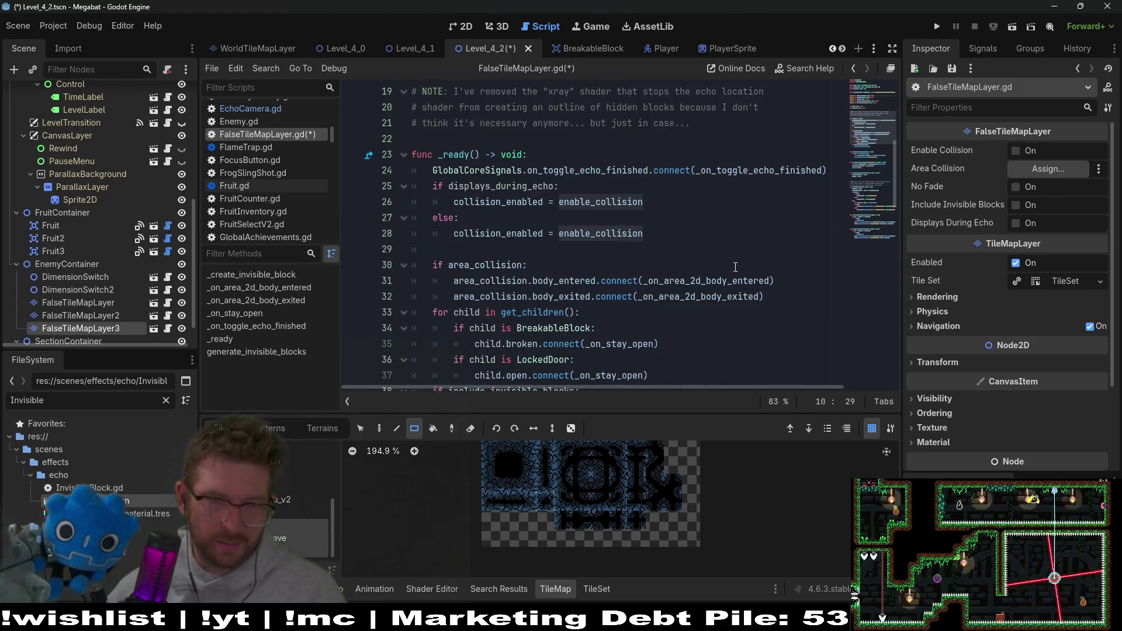
double_click(613, 203)
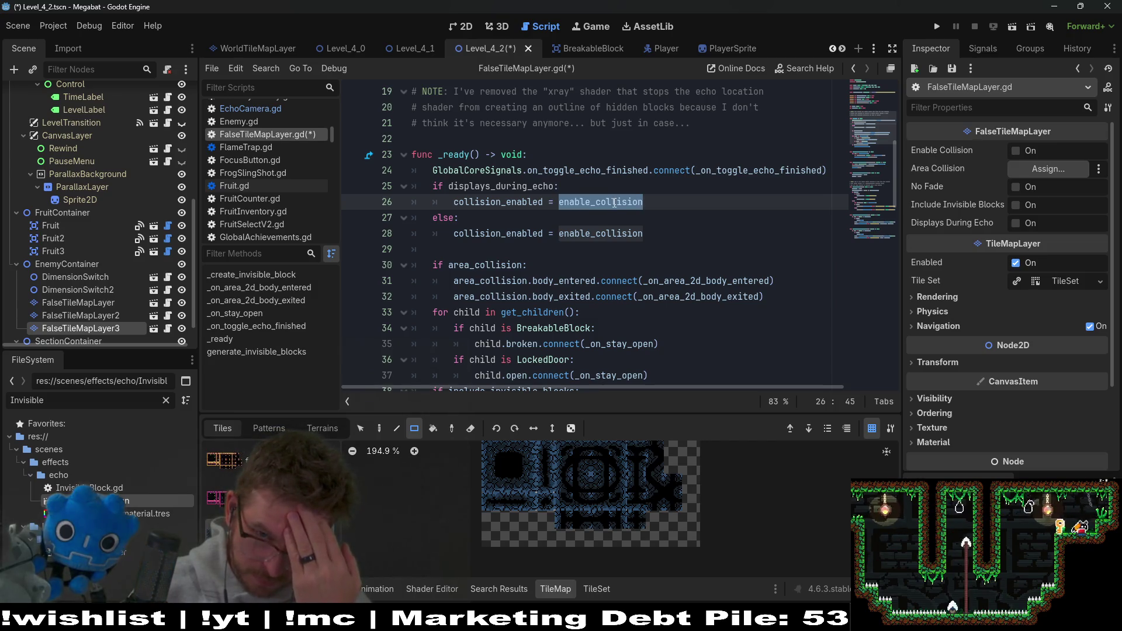
mouse_move(615, 202)
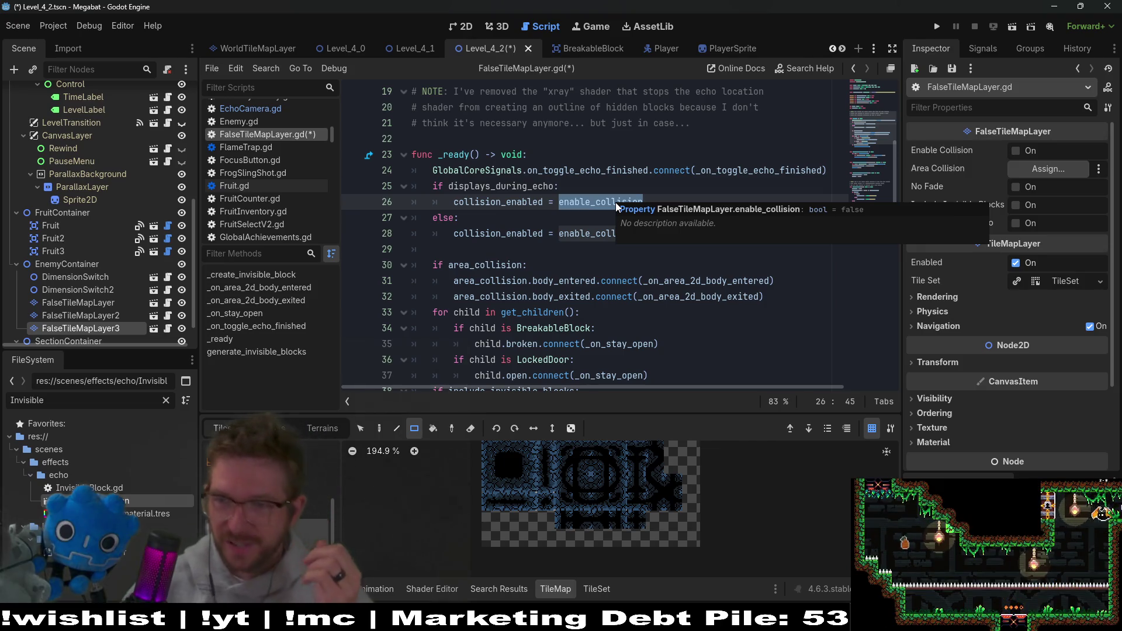
click(591, 234)
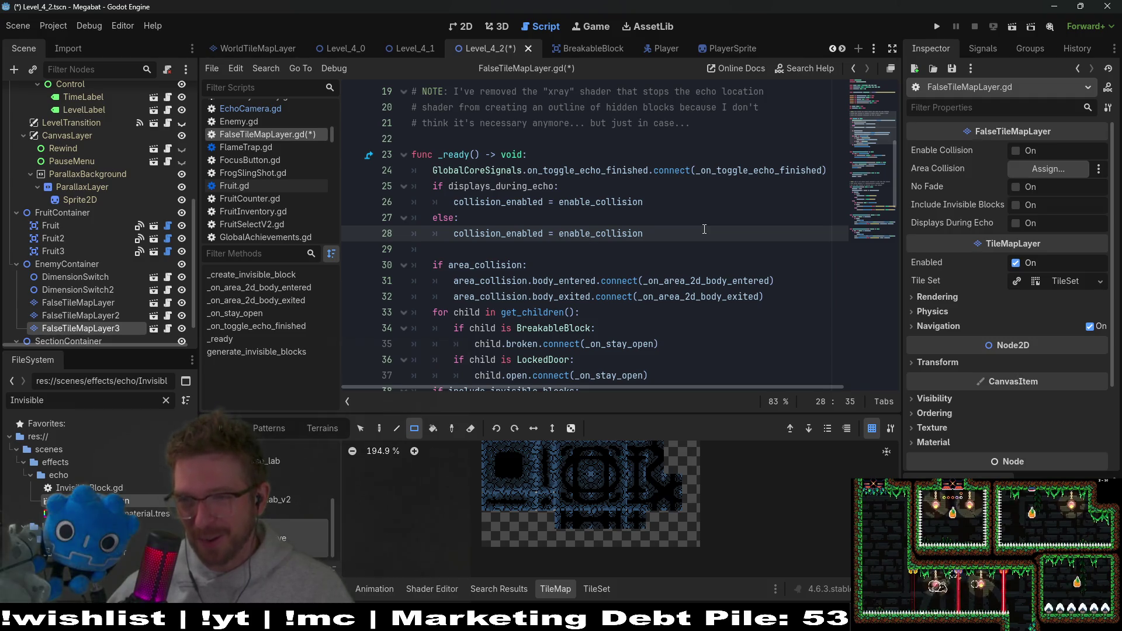
double_click(583, 202)
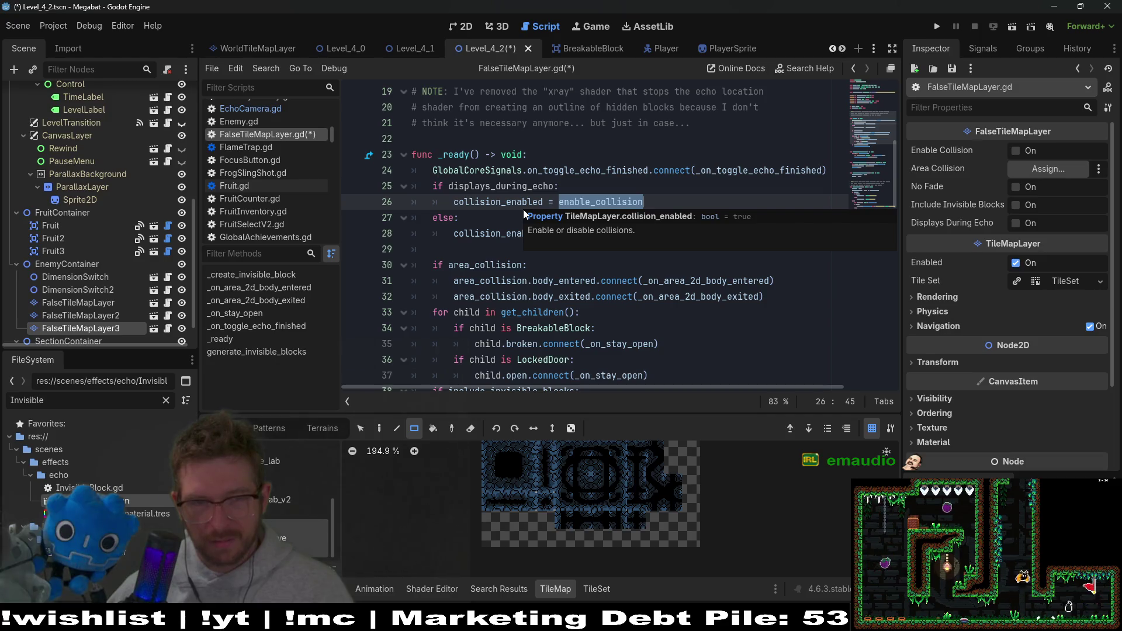
scroll(596, 195, up, 3)
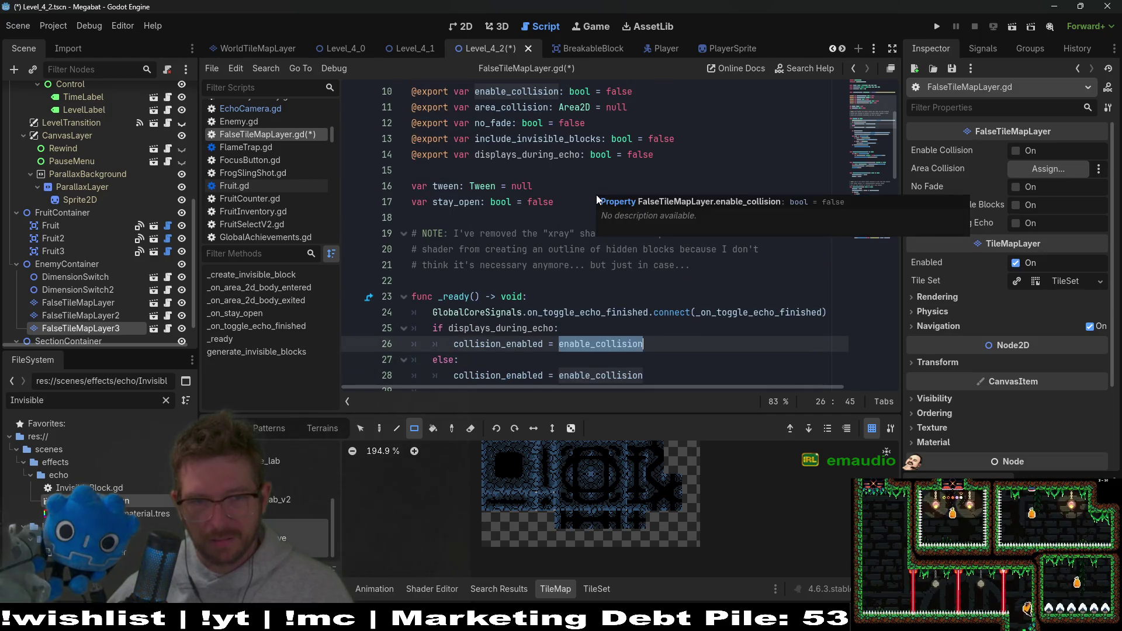
Paste a trial collision assignment onto a new line 25, then delete it.
click(435, 325)
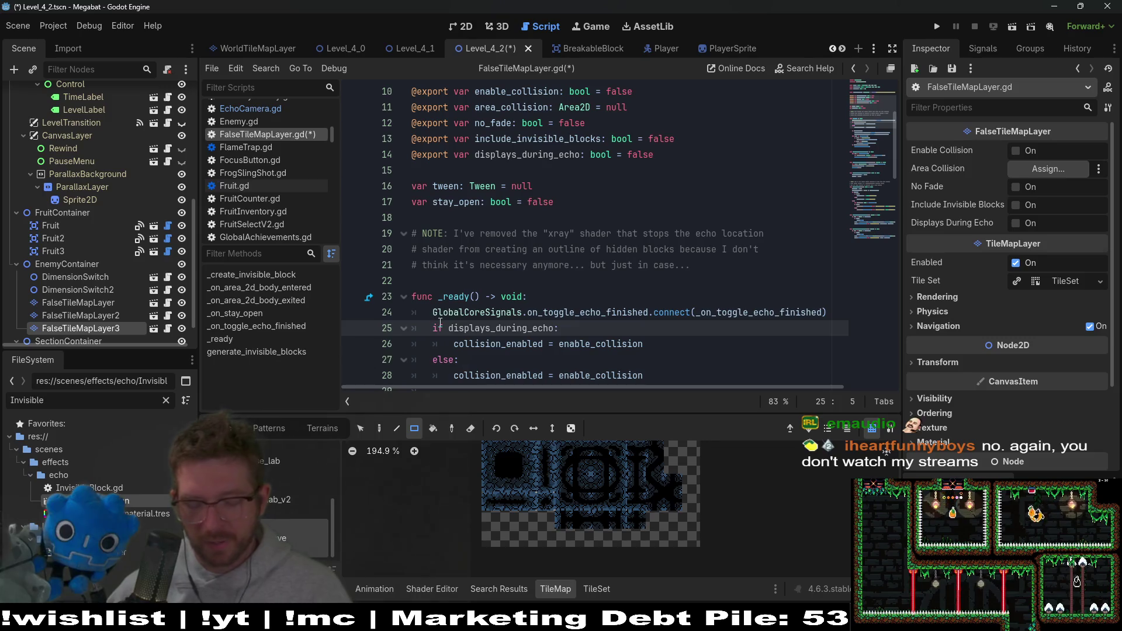
key(Return)
key(Return)
key(Up)
key(Up)
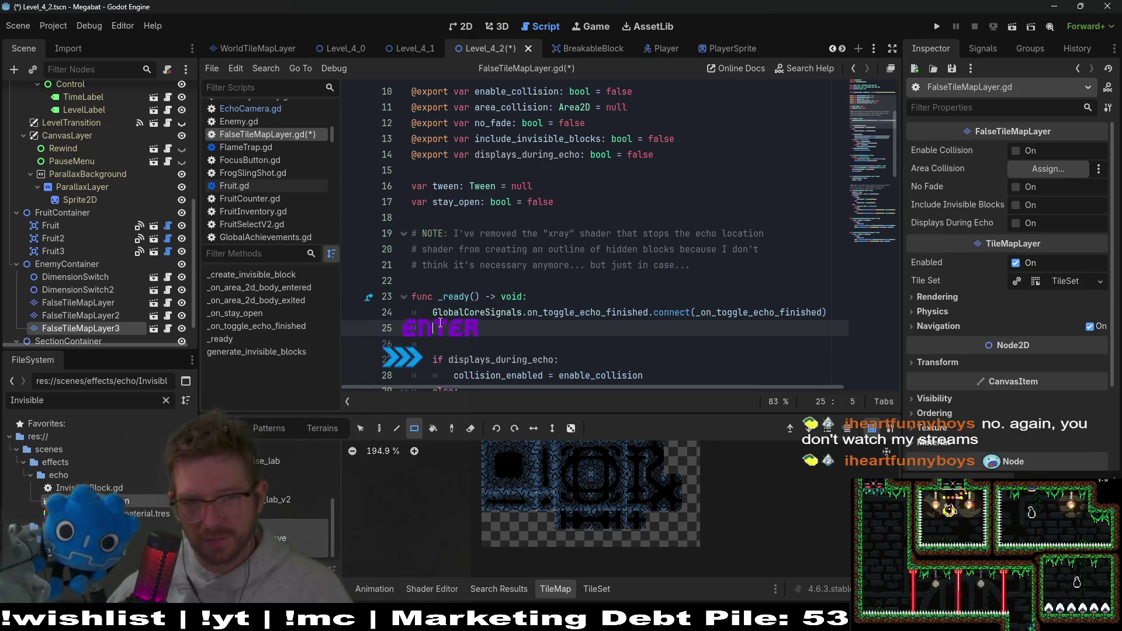
key(ctrl+v)
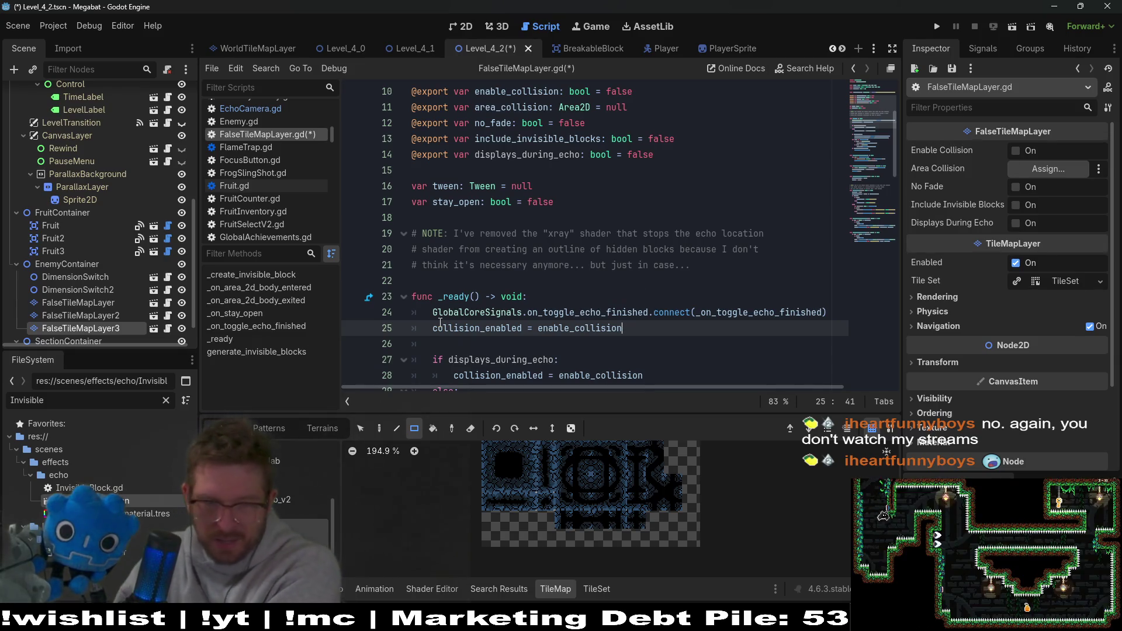
scroll(449, 325, down, 2)
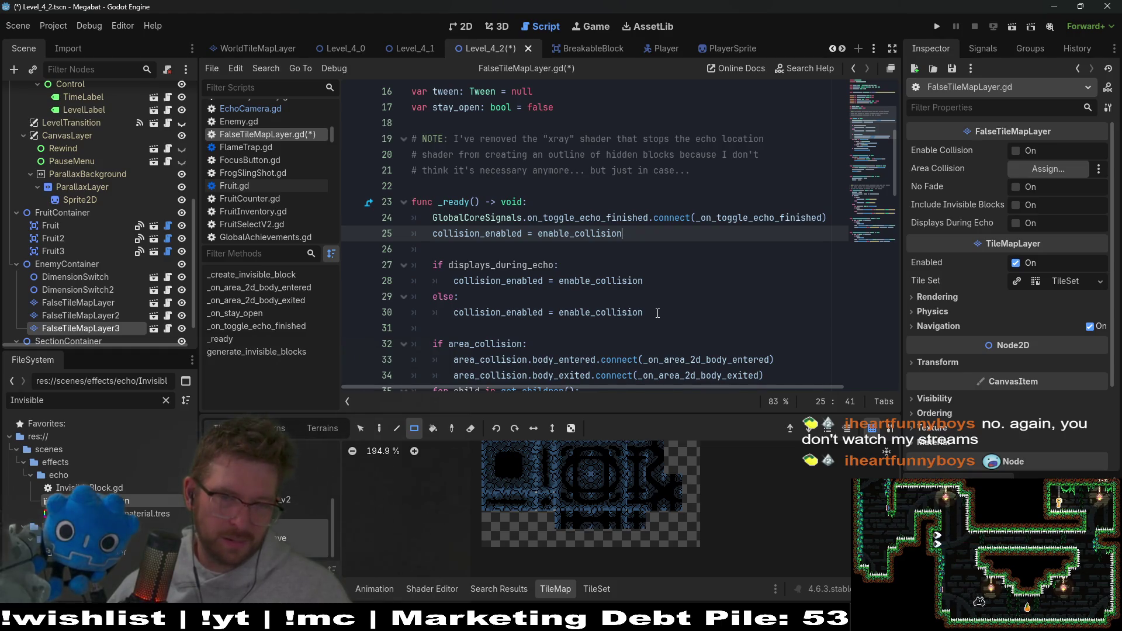
drag(657, 313, 681, 287)
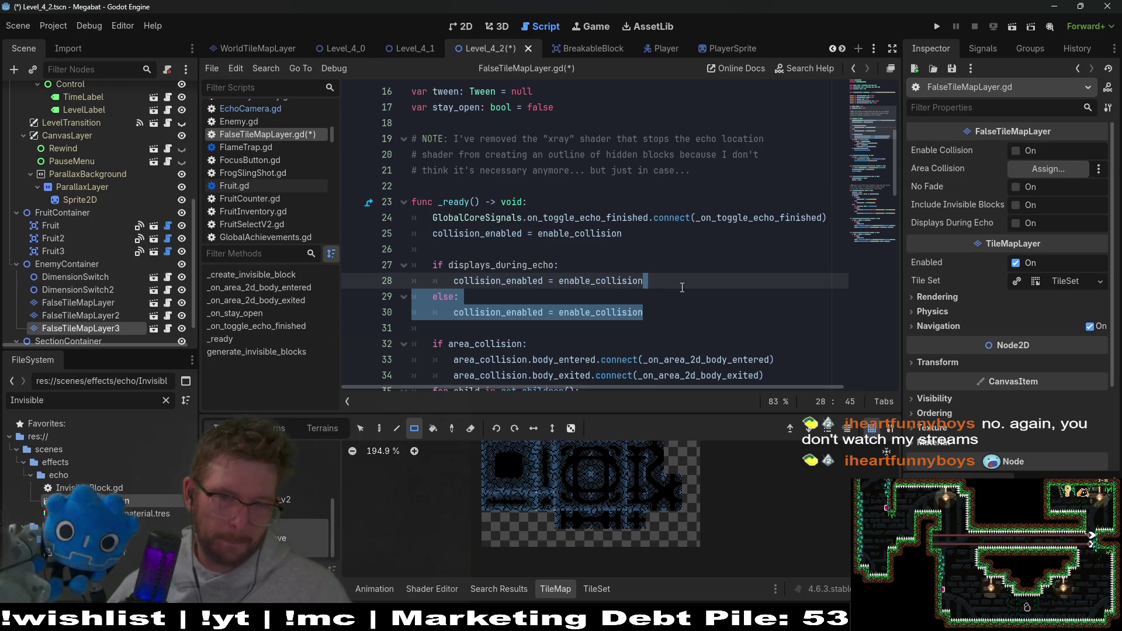
click(660, 240)
key(shift+Home)
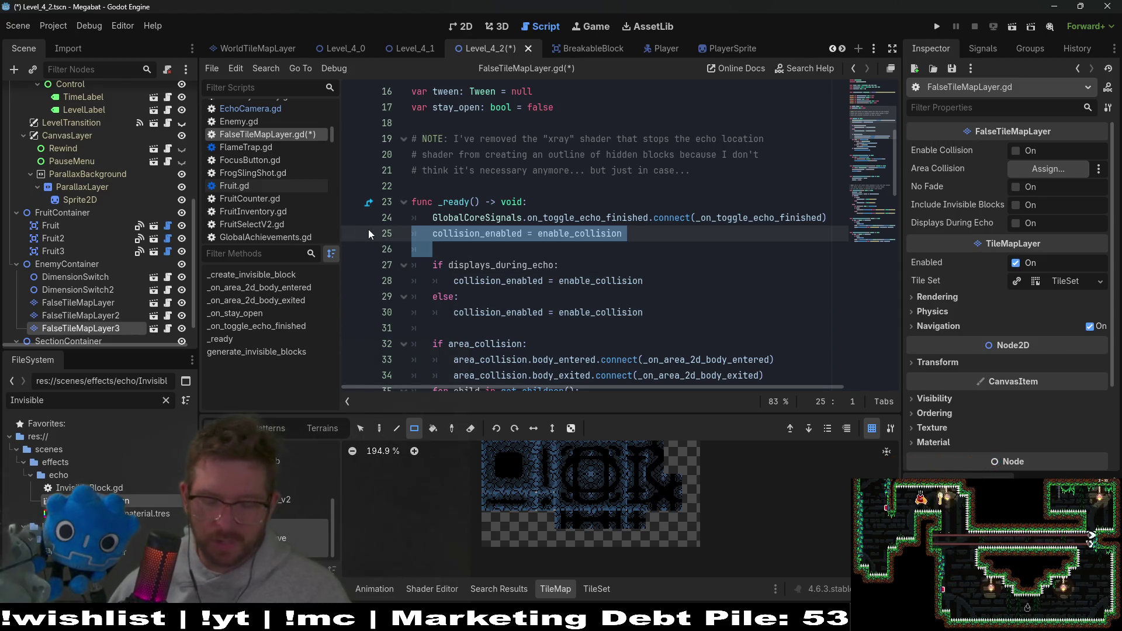
key(BackSpace)
key(BackSpace)
key(BackSpace)
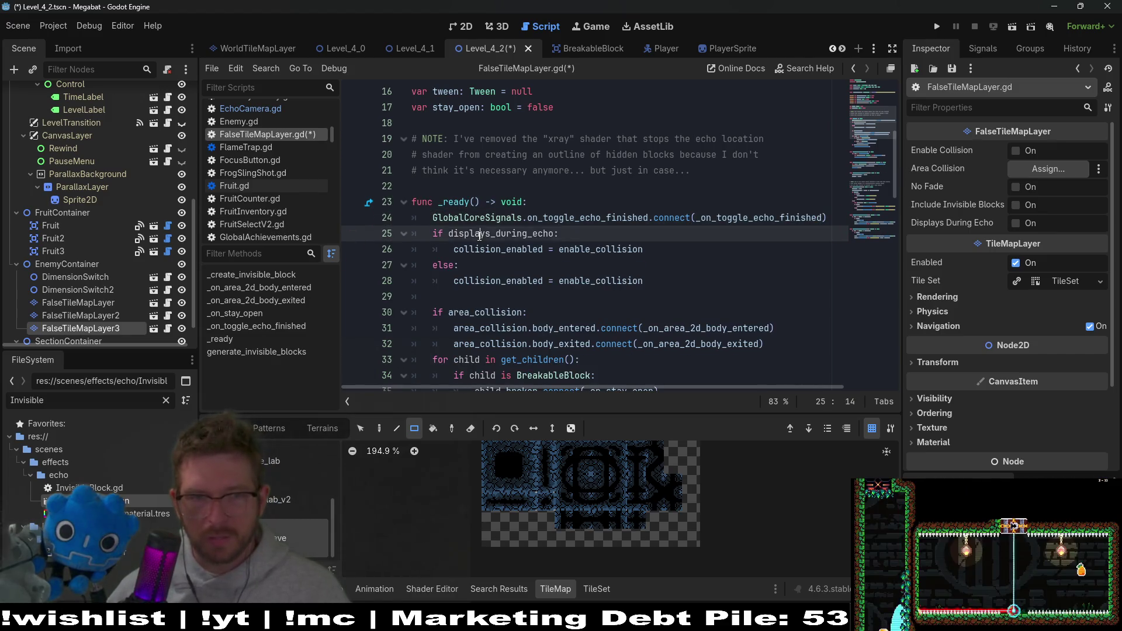
Delete the enable_collision value from the collision_enabled assignment on line 26.
double_click(479, 234)
mouse_move(478, 236)
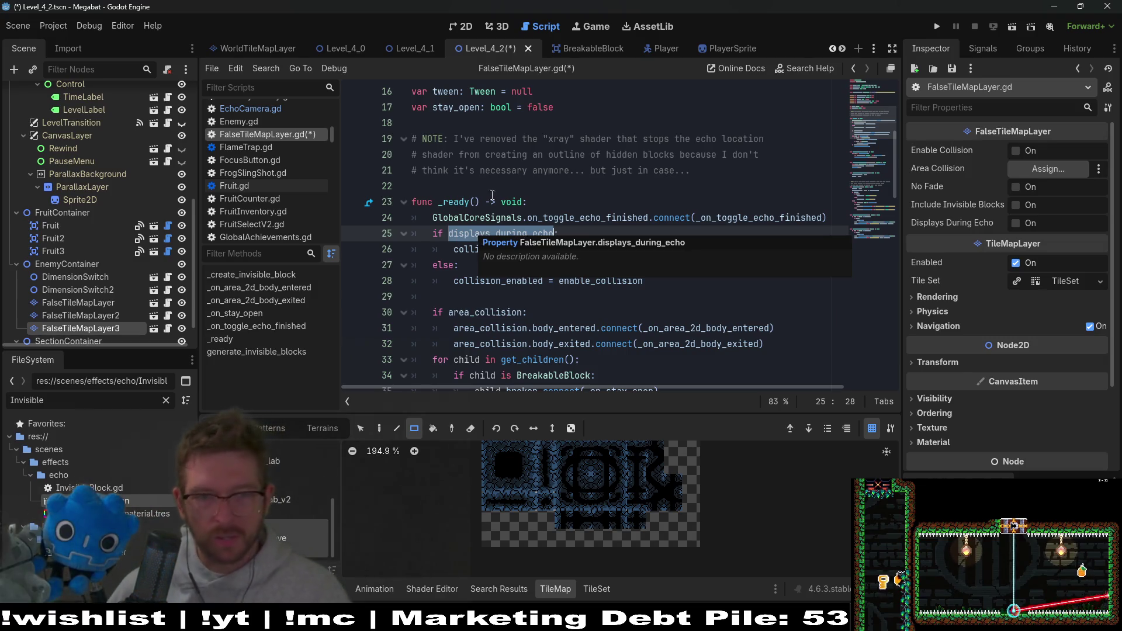
click(606, 249)
double_click(606, 249)
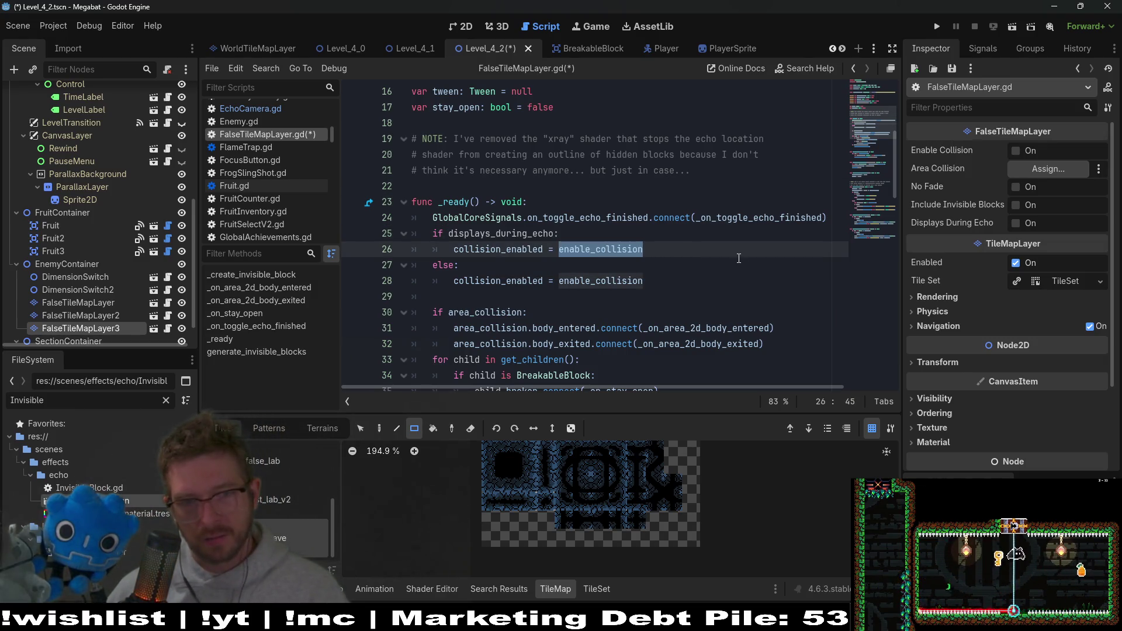
drag(659, 289, 477, 281)
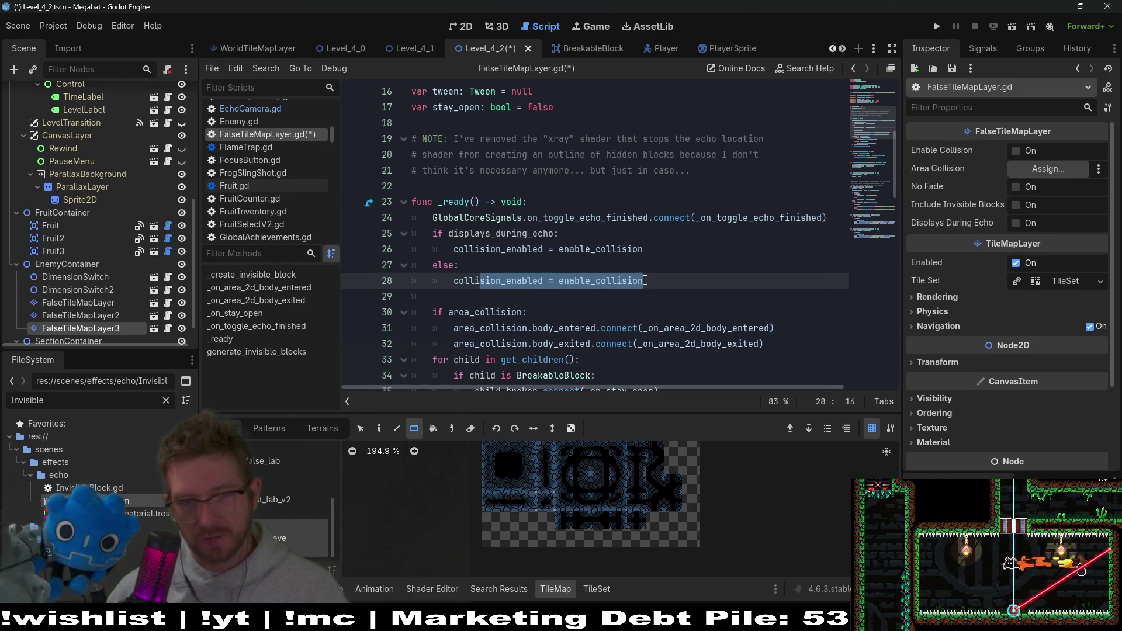
click(604, 250)
double_click(604, 250)
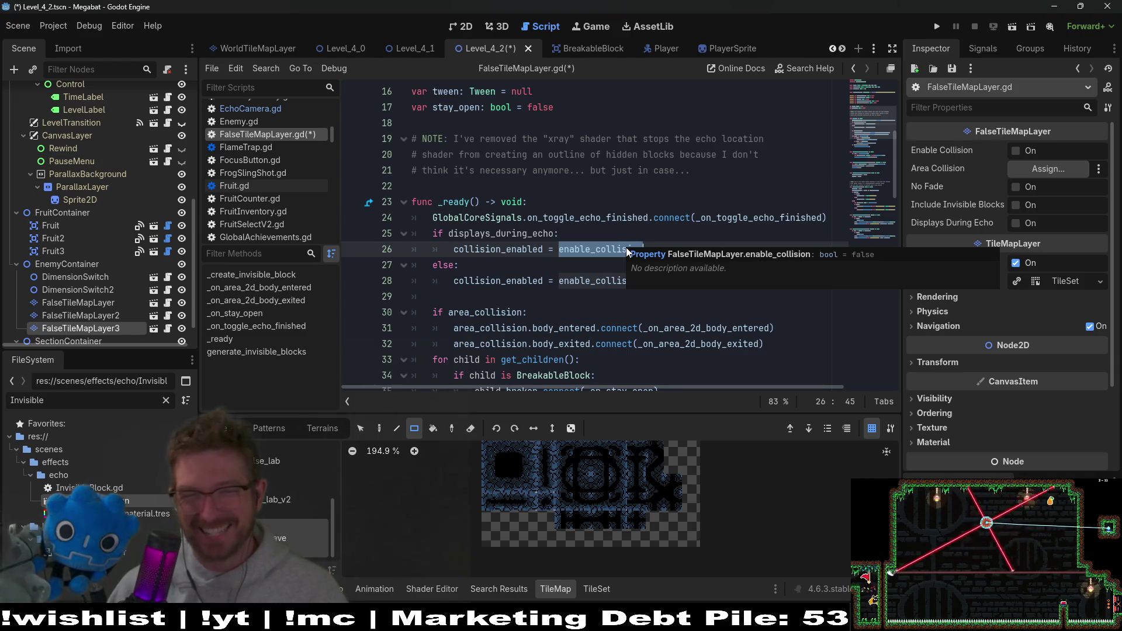
key(BackSpace)
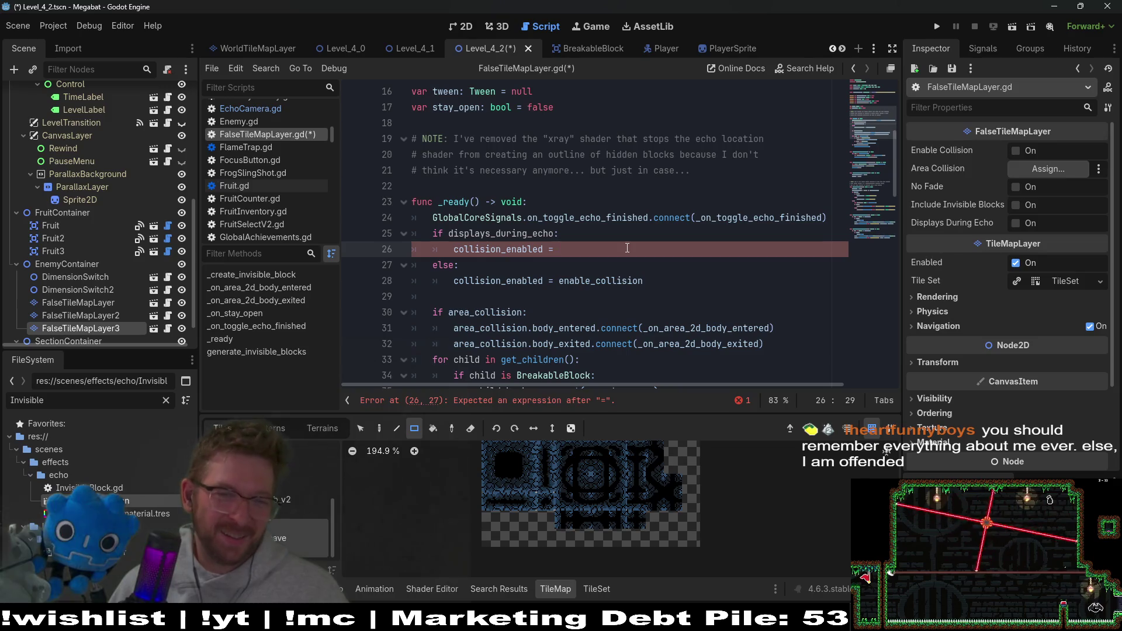
text(false)
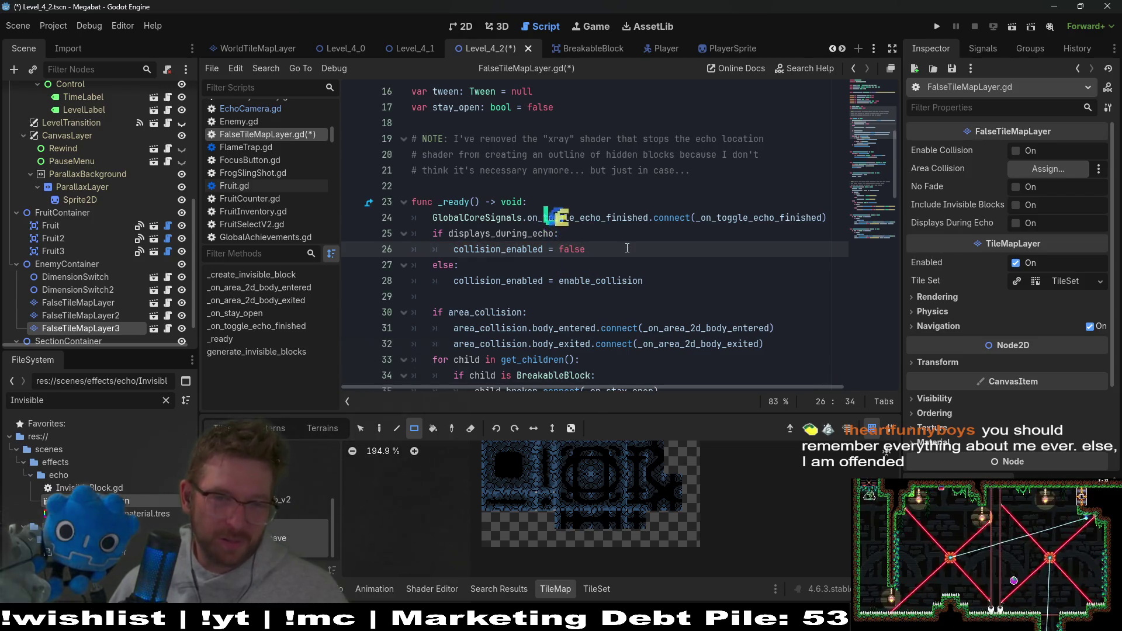
key(Return)
text(visibl)
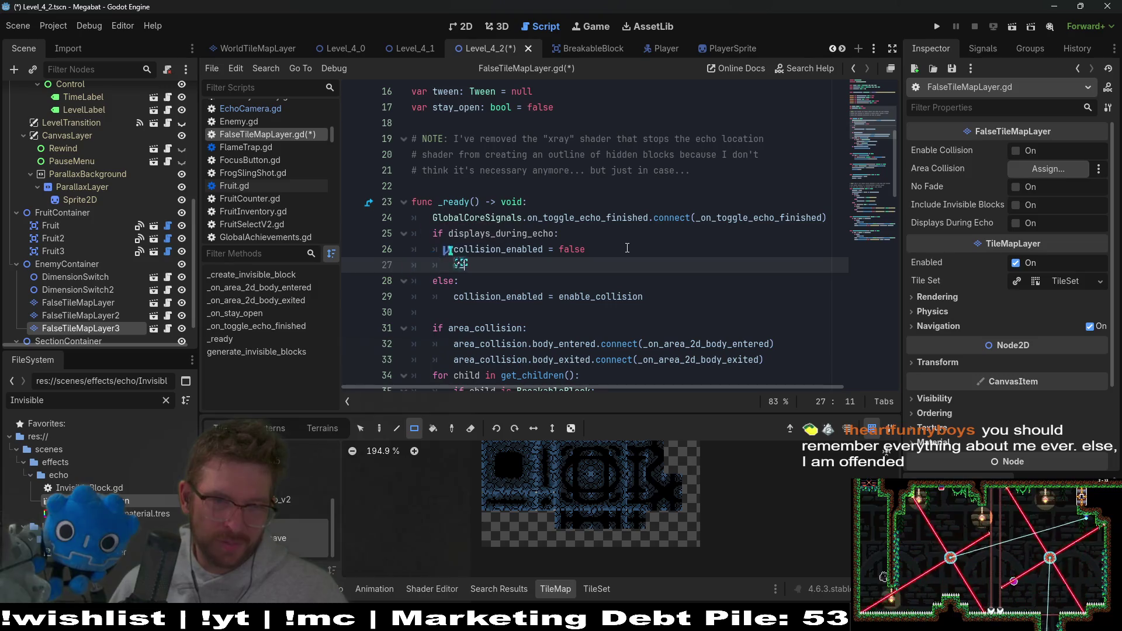
text(e = false)
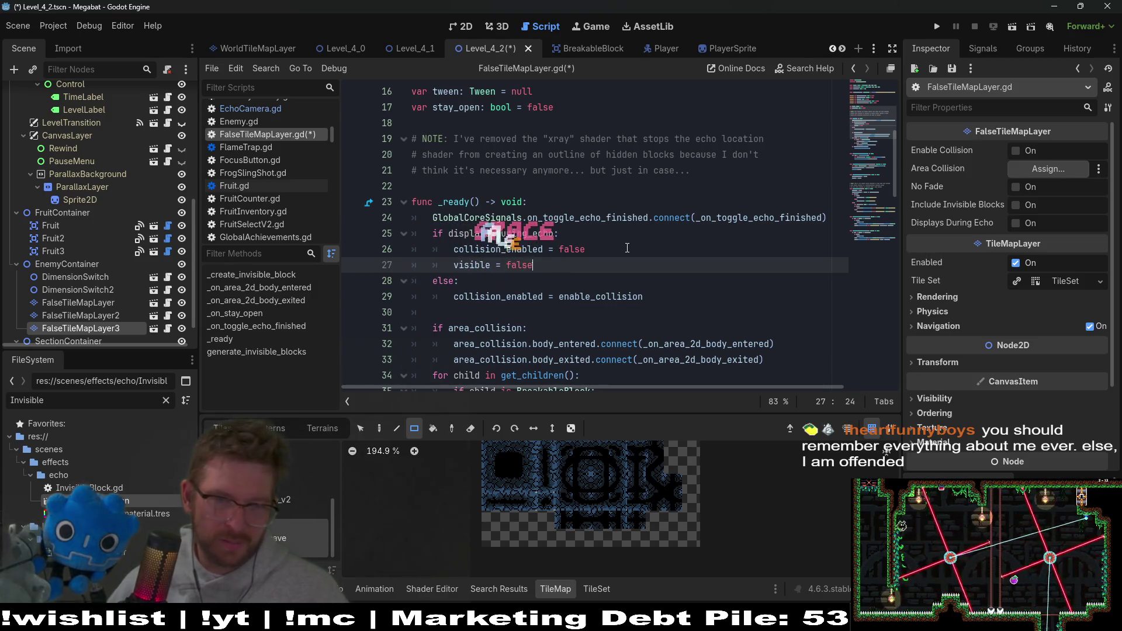
click(490, 282)
key(Return)
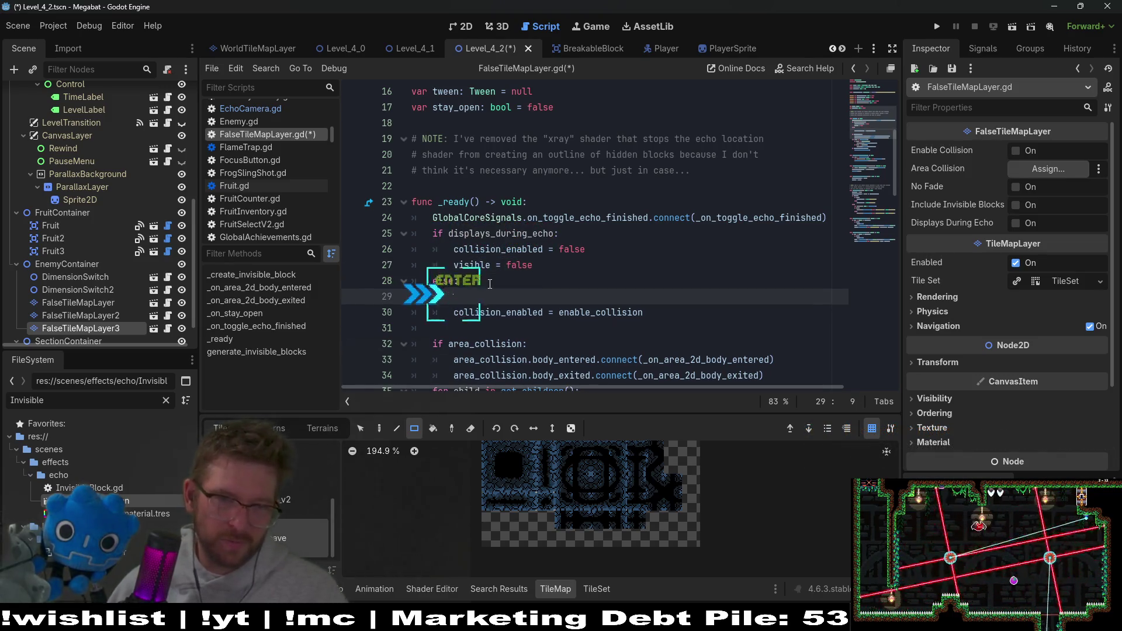
text(vis)
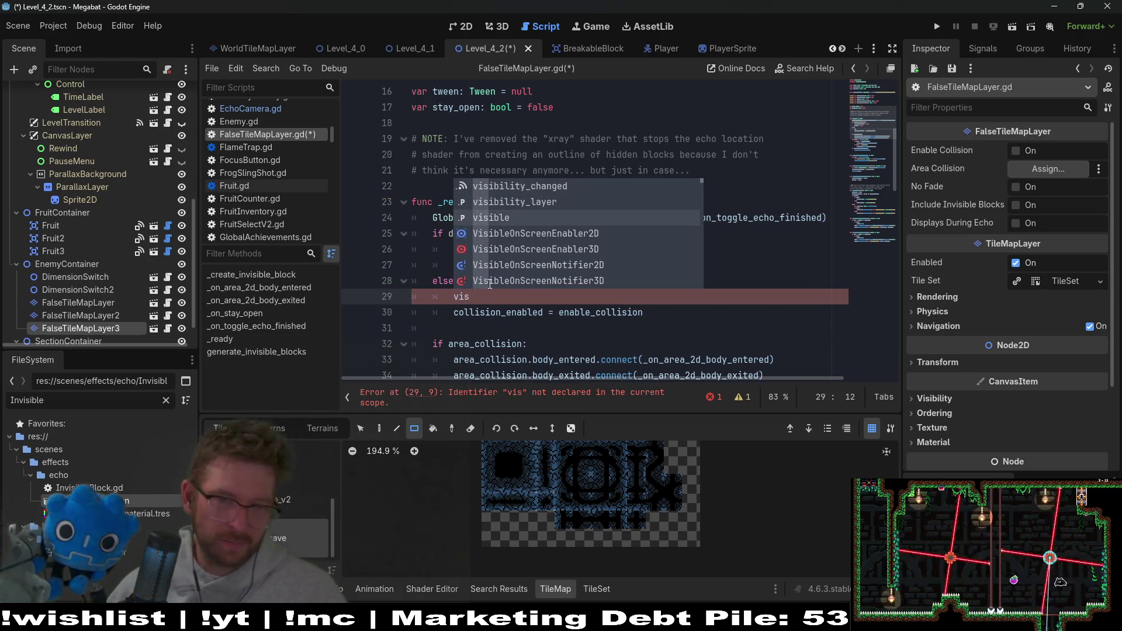
key(Return)
text(= true)
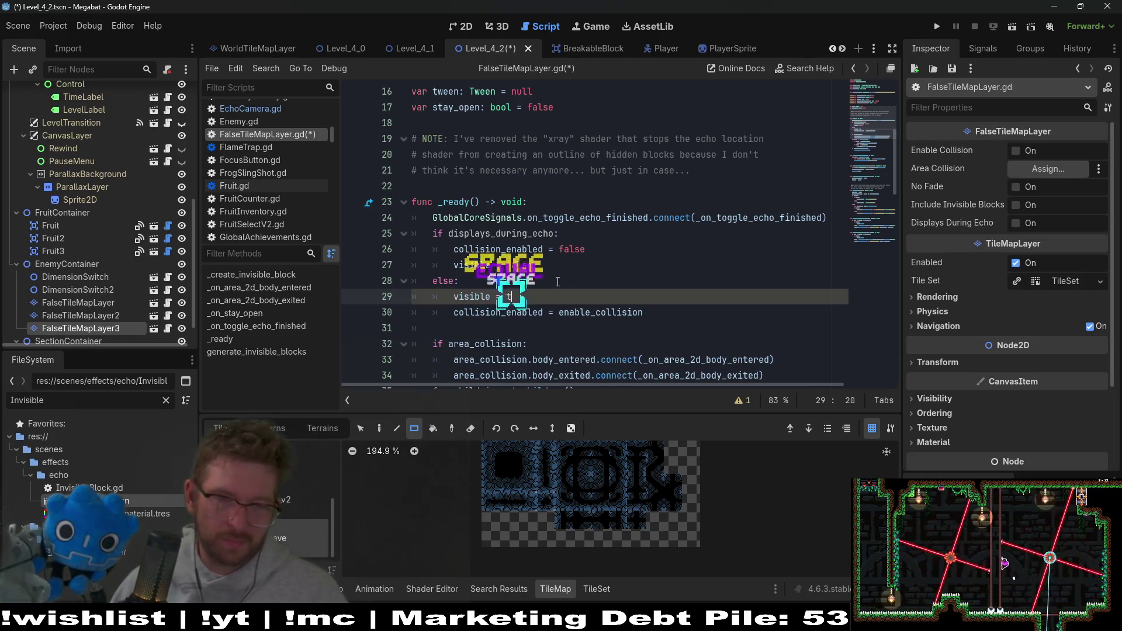
click(671, 277)
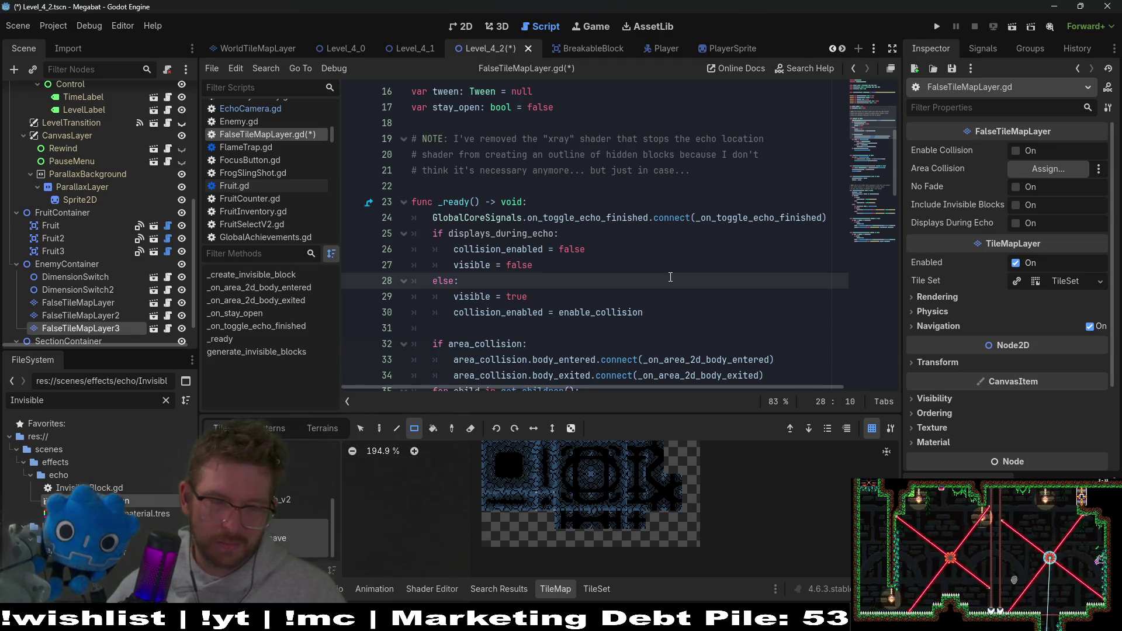
triple_click(561, 298)
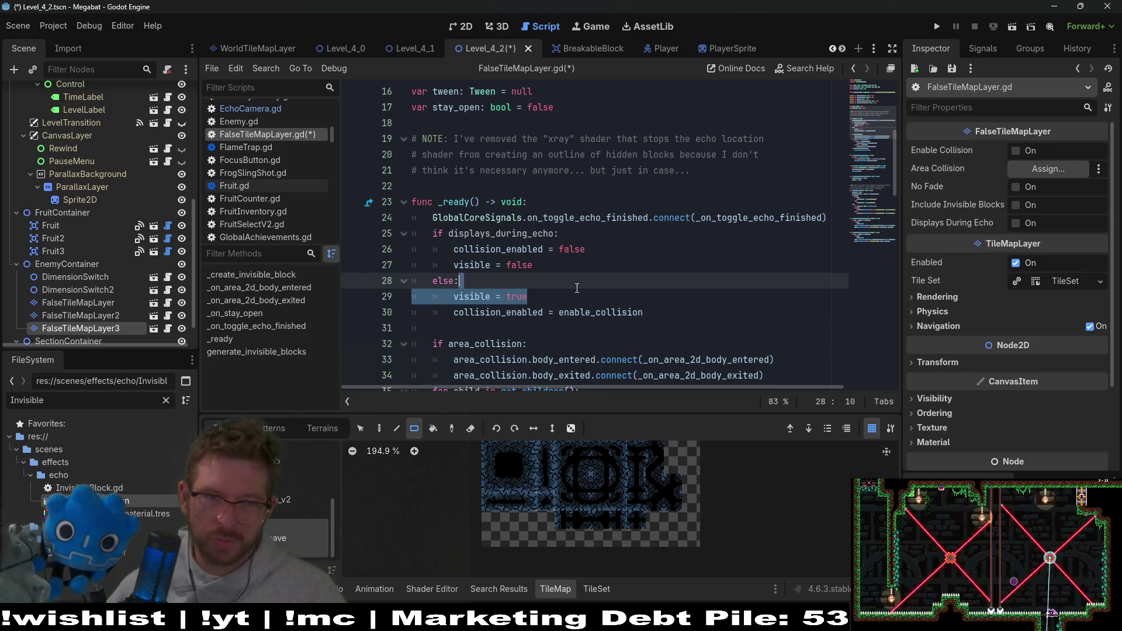
scroll(577, 288, up, 1)
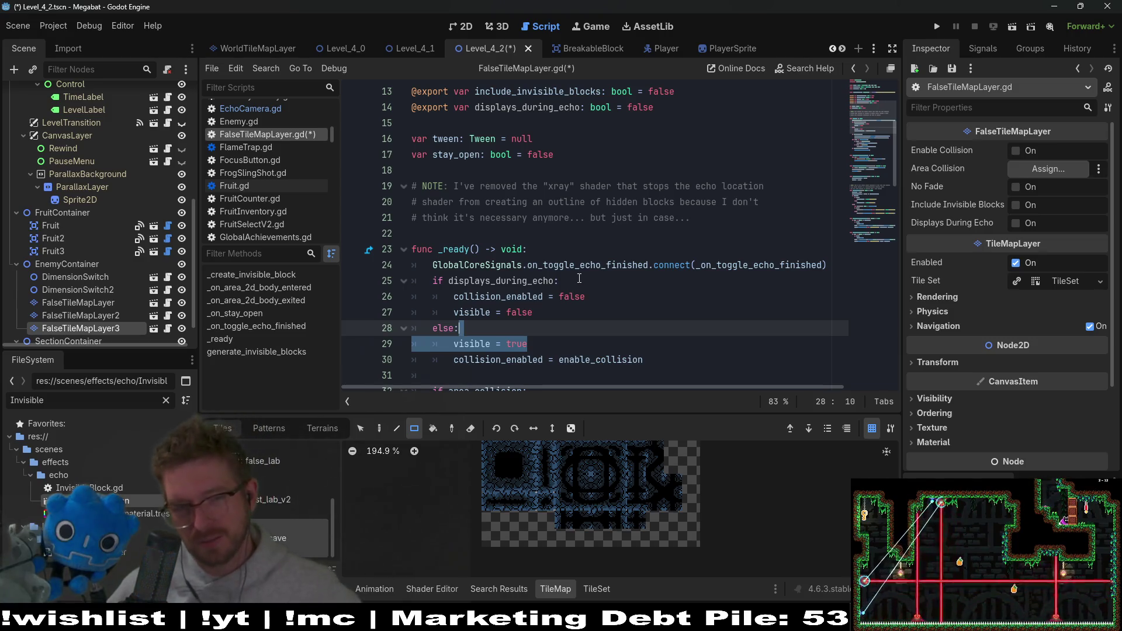
scroll(691, 302, down, 1)
click(691, 302)
mouse_move(689, 301)
mouse_down()
mouse_move(688, 233)
mouse_move(687, 297)
mouse_up()
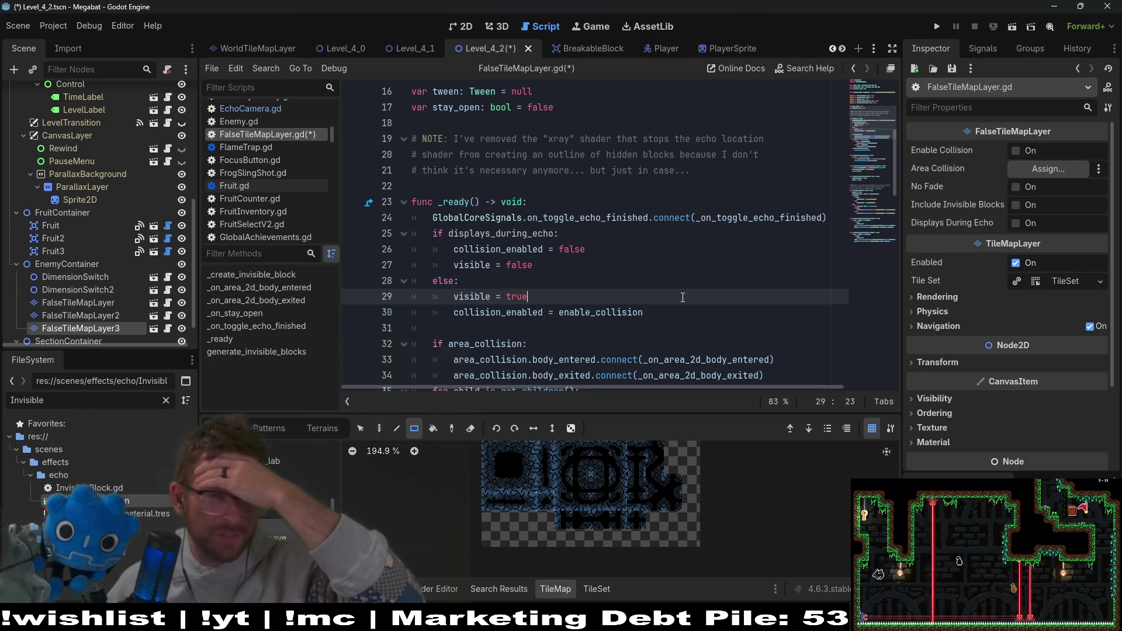
scroll(682, 297, up, 3)
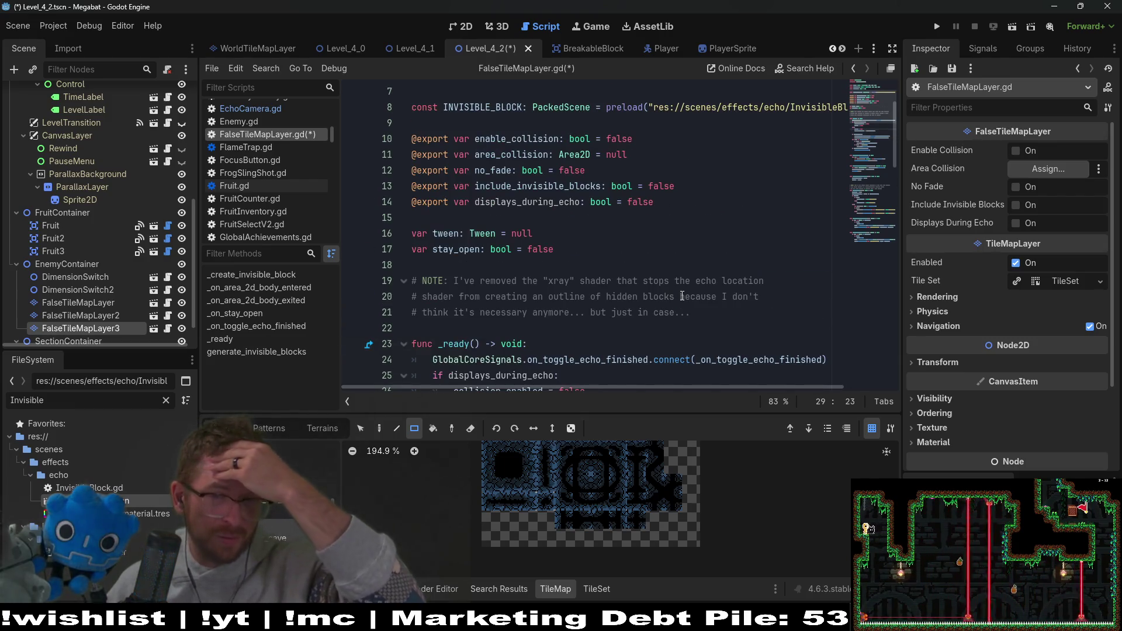
scroll(682, 296, down, 4)
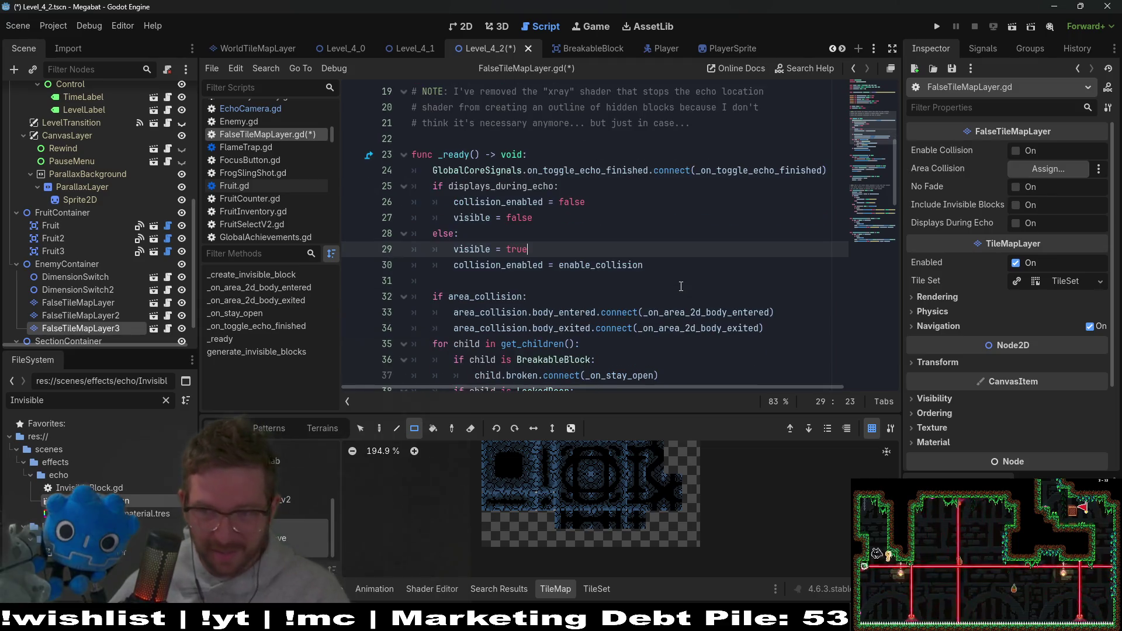
key(Down)
key(Down)
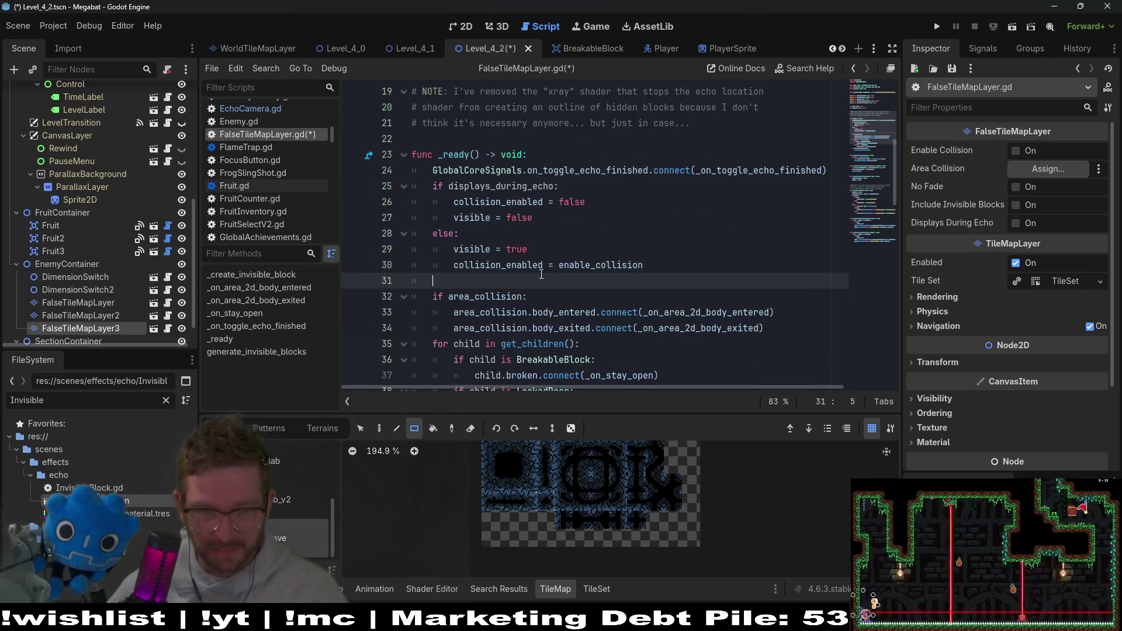
scroll(541, 274, down, 1)
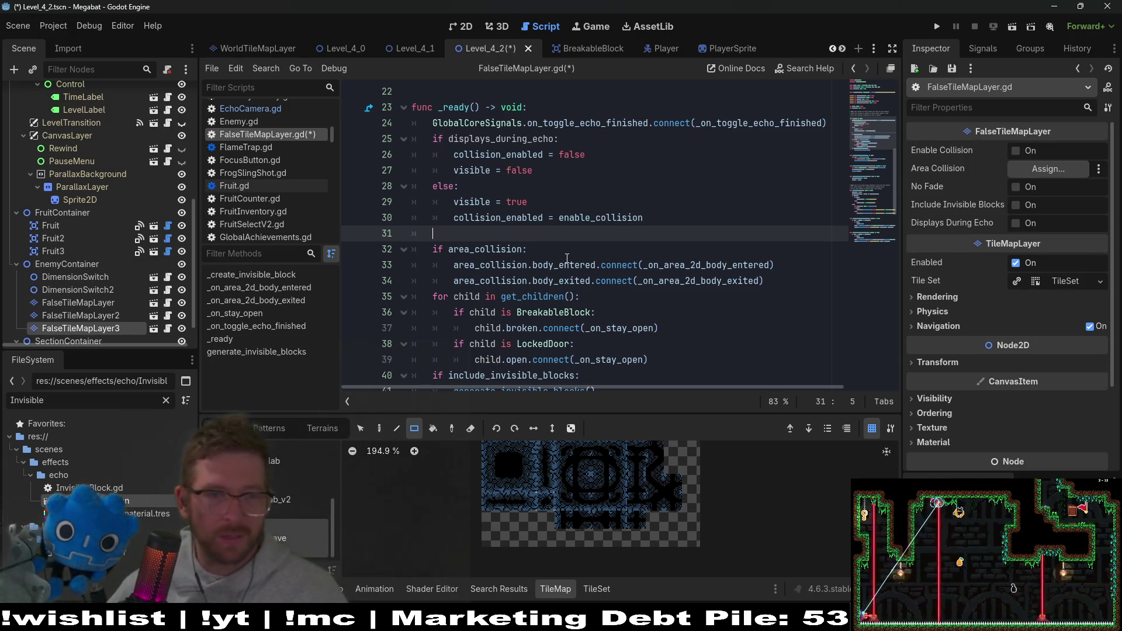
mouse_move(565, 258)
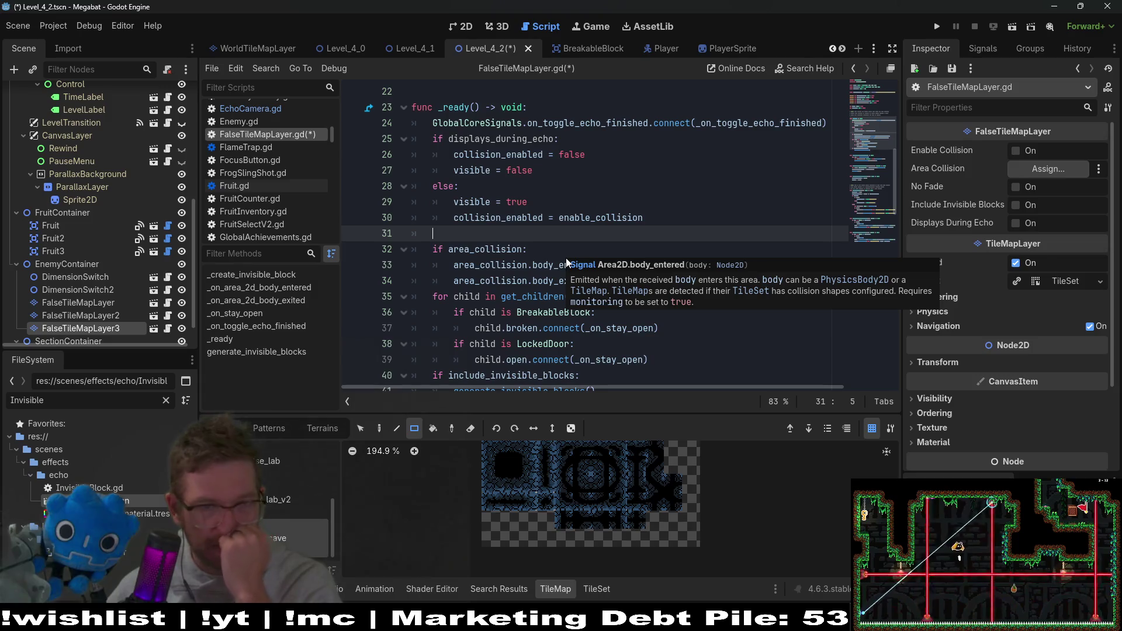
double_click(612, 217)
scroll(570, 234, up, 1)
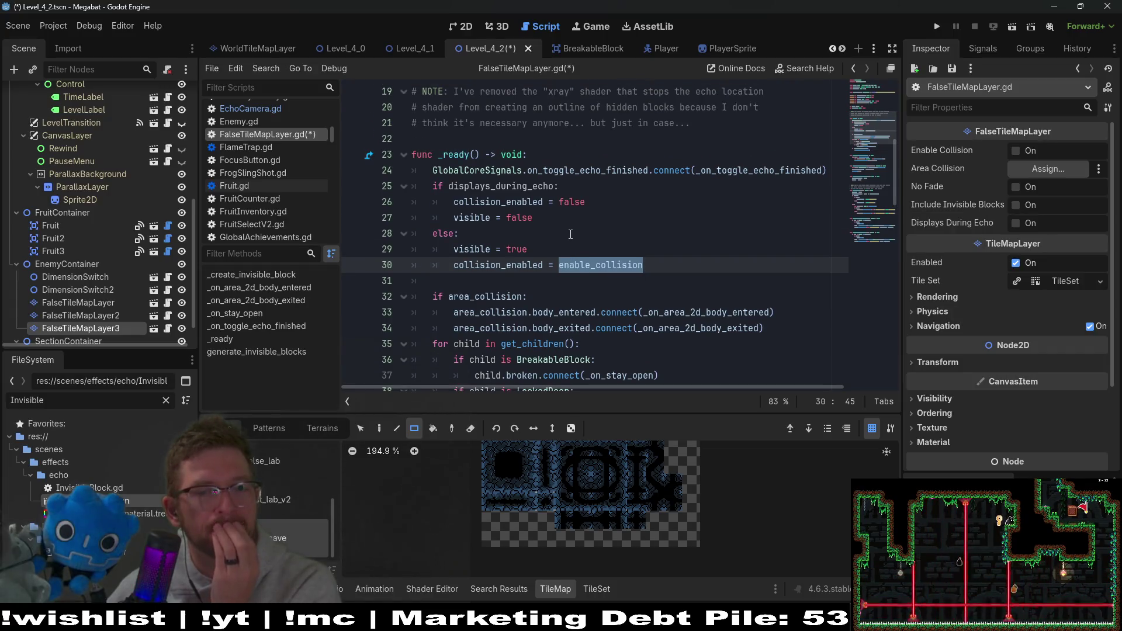
key(ctrl+d)
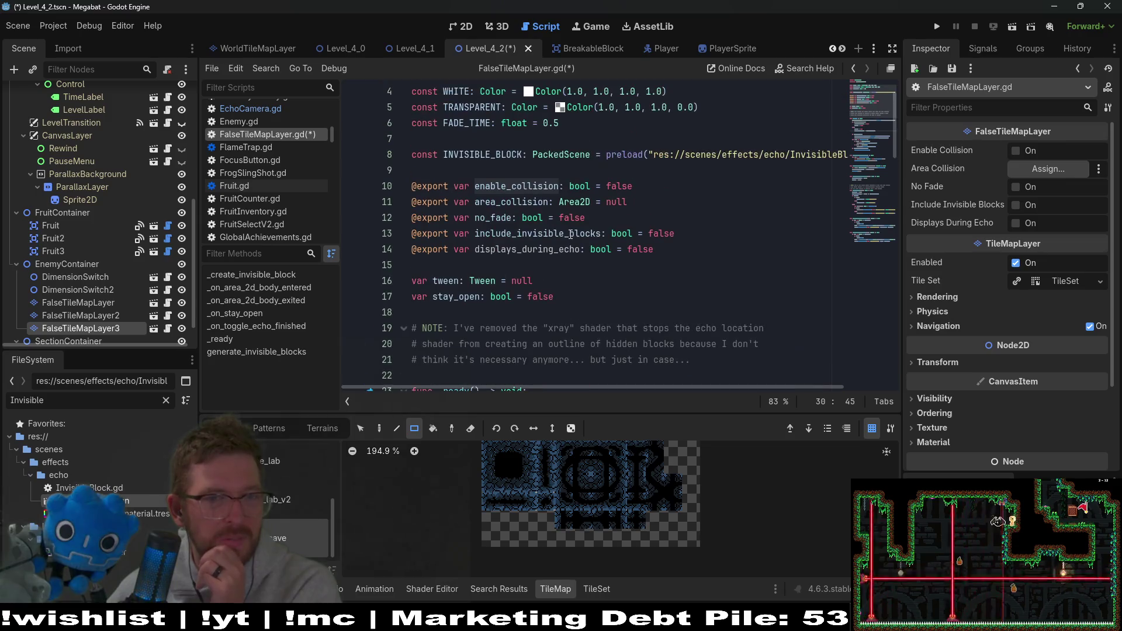
scroll(623, 210, down, 6)
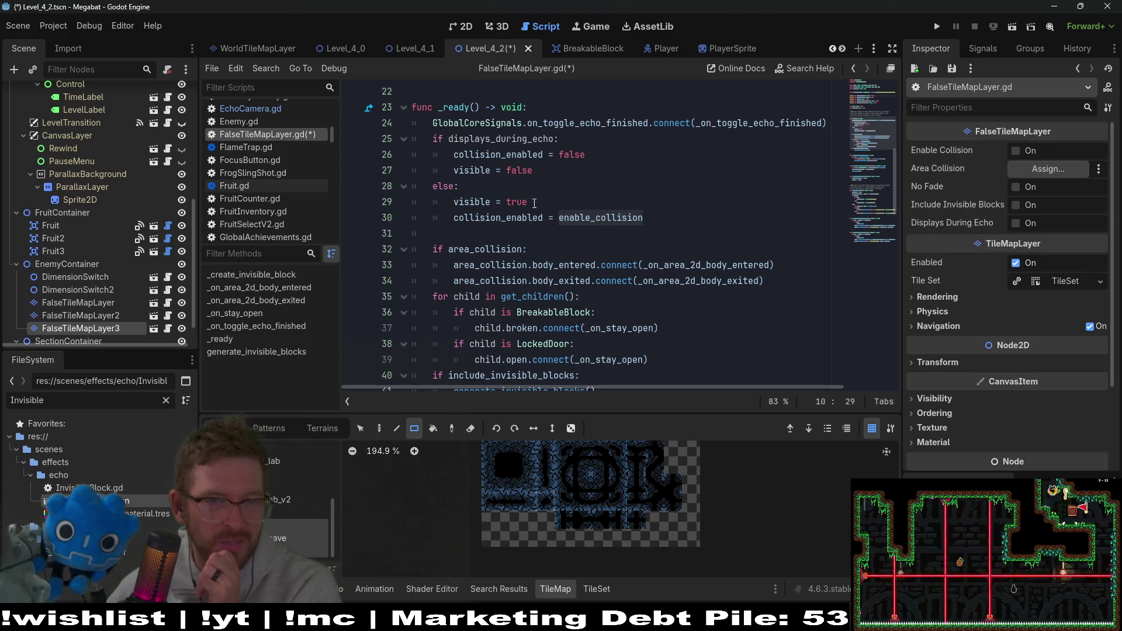
click(534, 202)
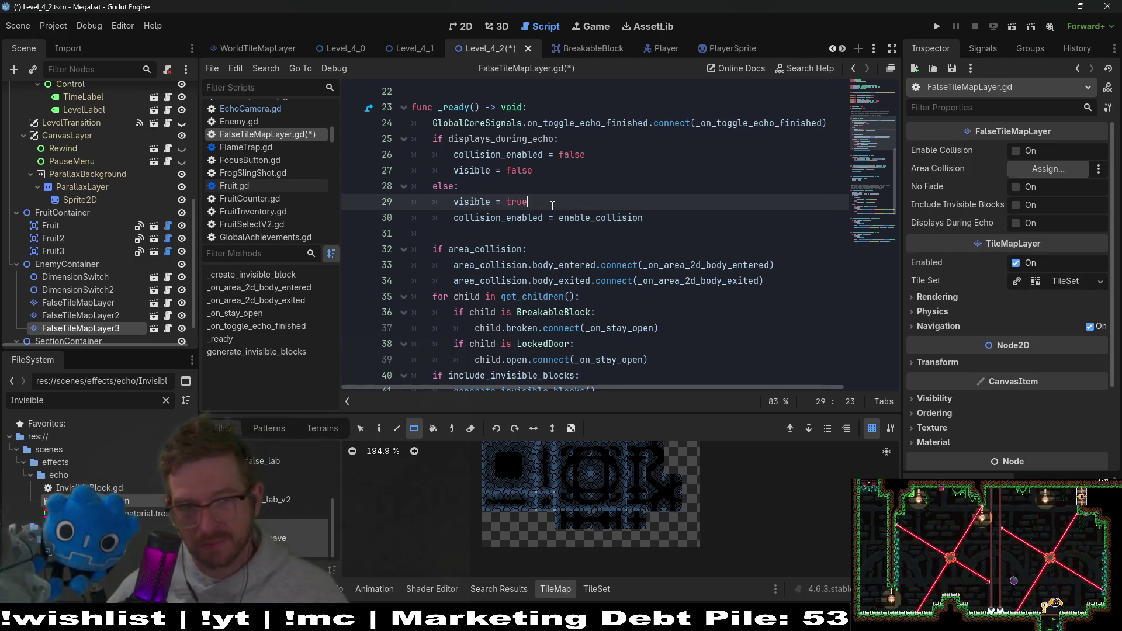
Add the comment '# NOTE: Just sets the default in case I forget to turn it back on while editing'.
text(# N)
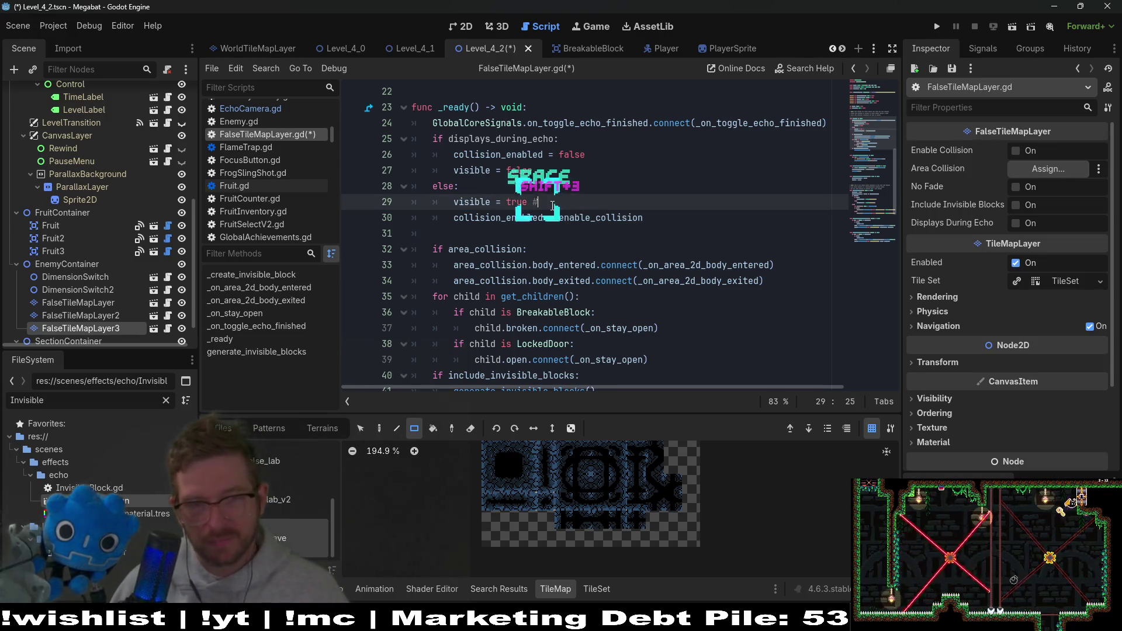
text(OTE: Just )
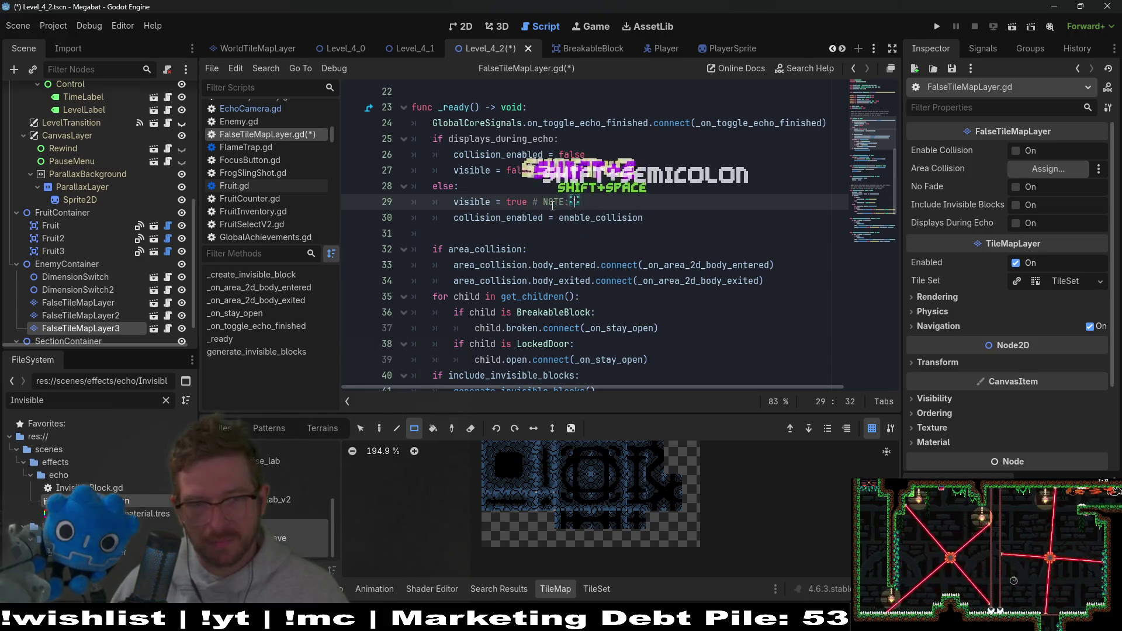
text(sets the de)
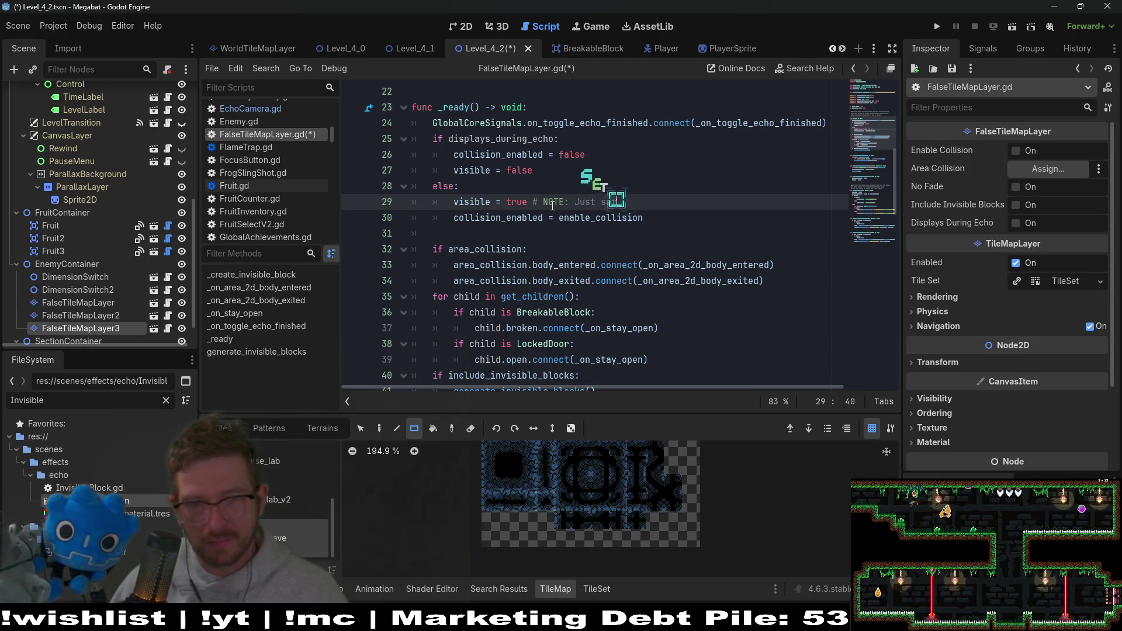
text(fault in case I )
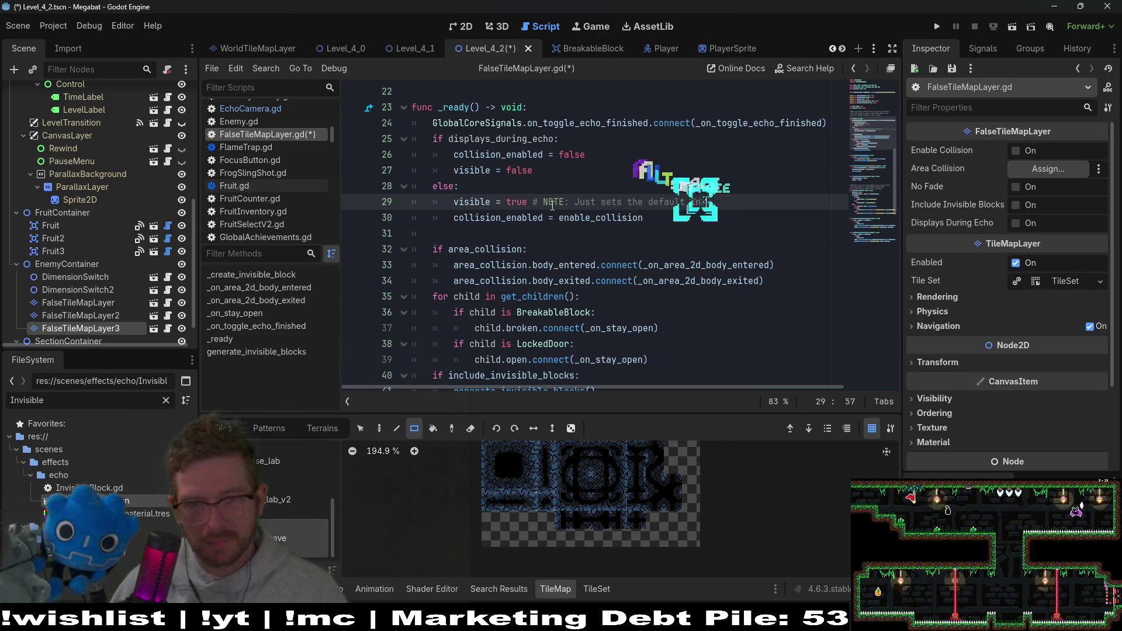
text(forget to )
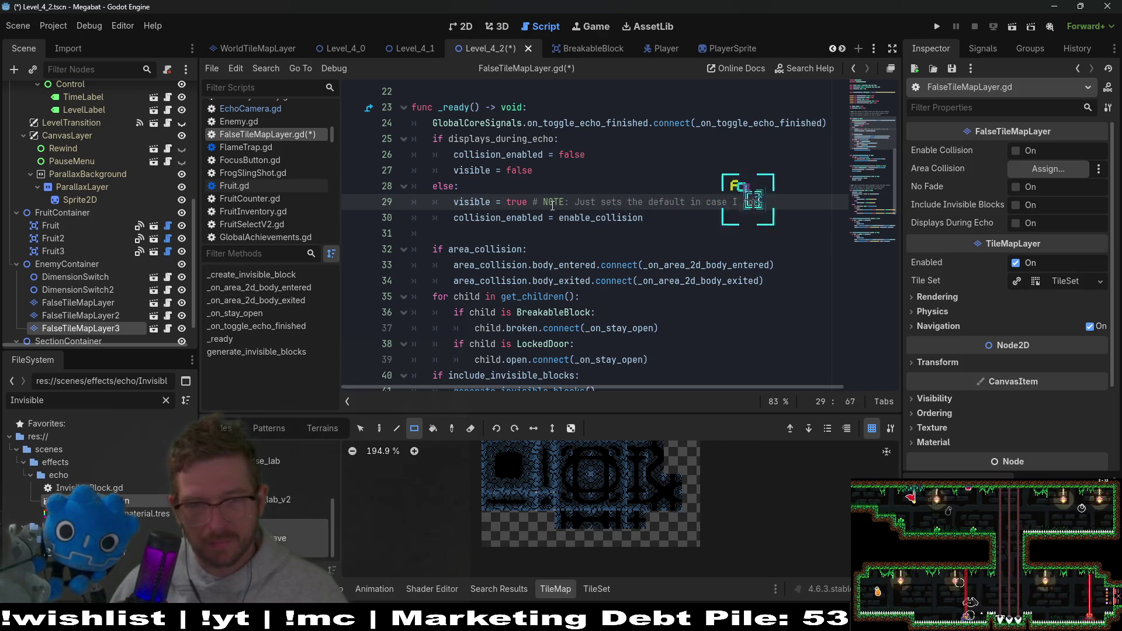
text(turn it back on w)
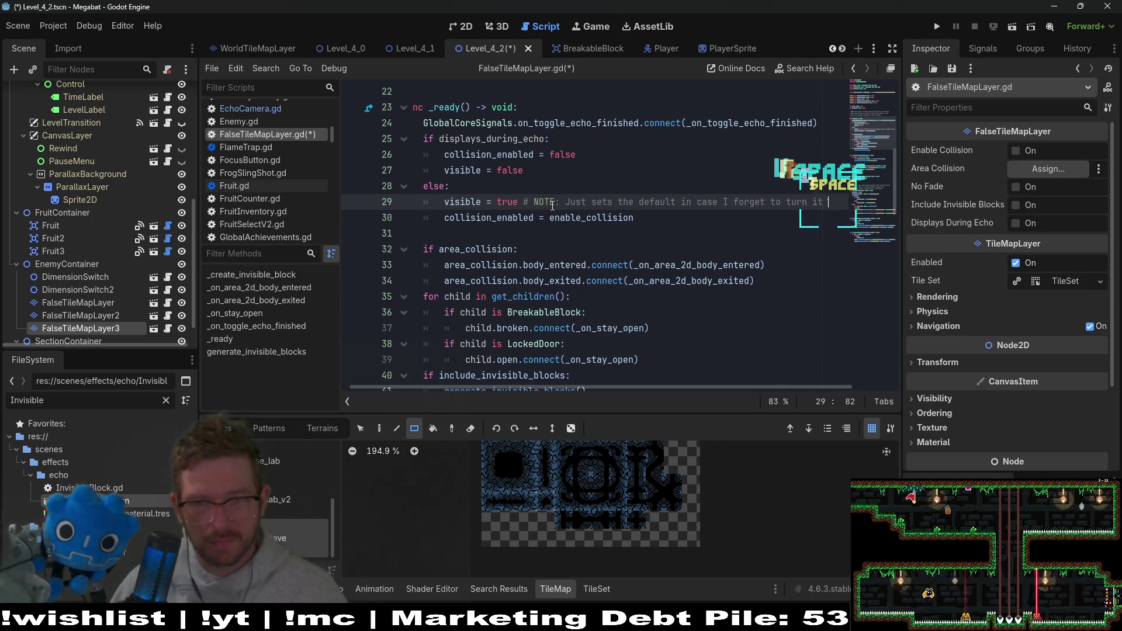
text(hile editing)
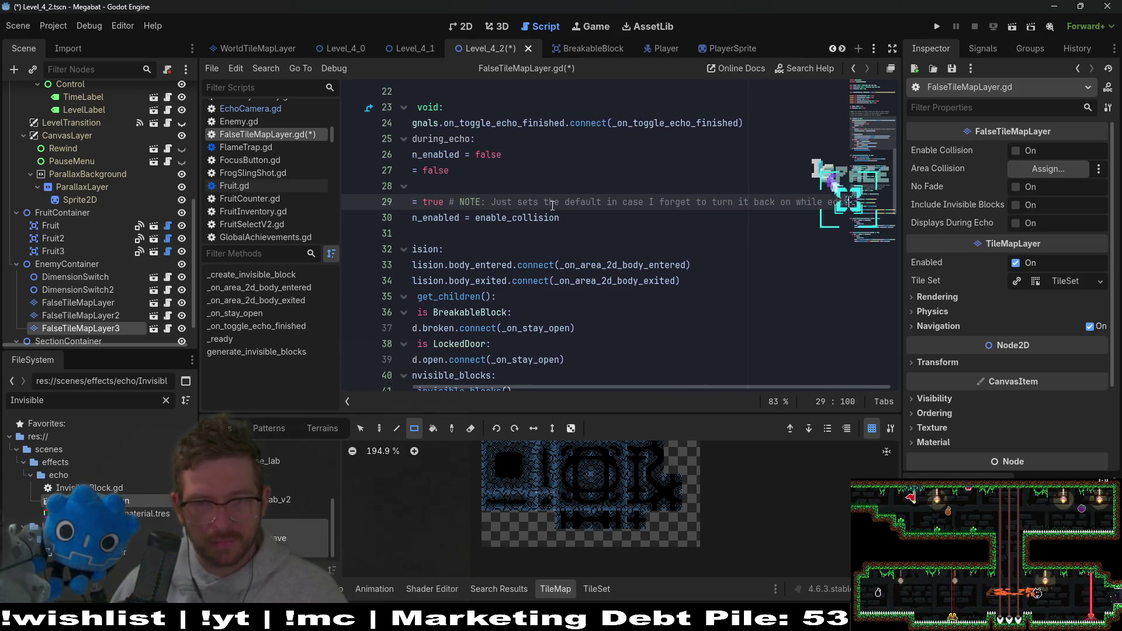
click(628, 233)
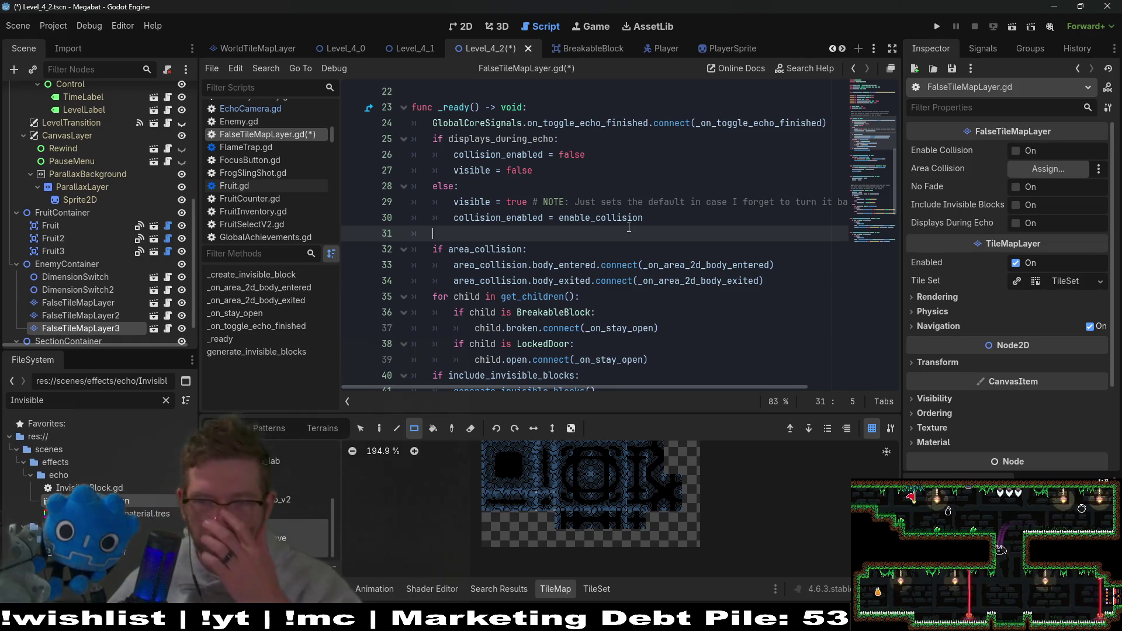
click(579, 175)
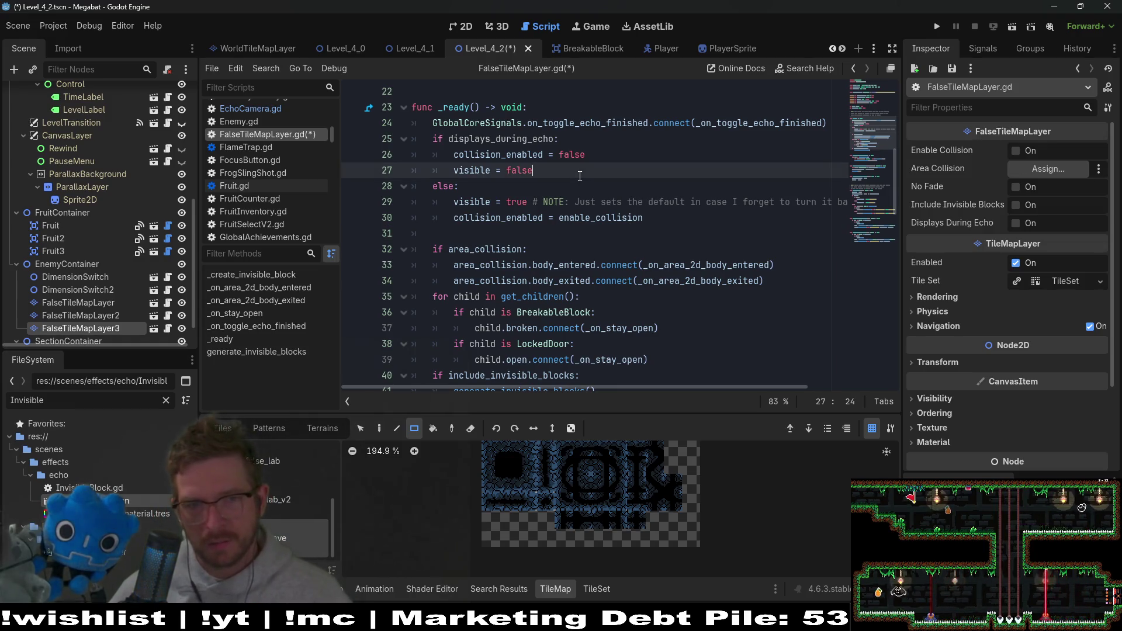
Comment the displays_during_echo check with 'NOTE: Other special logic if this is on' and save.
double_click(514, 140)
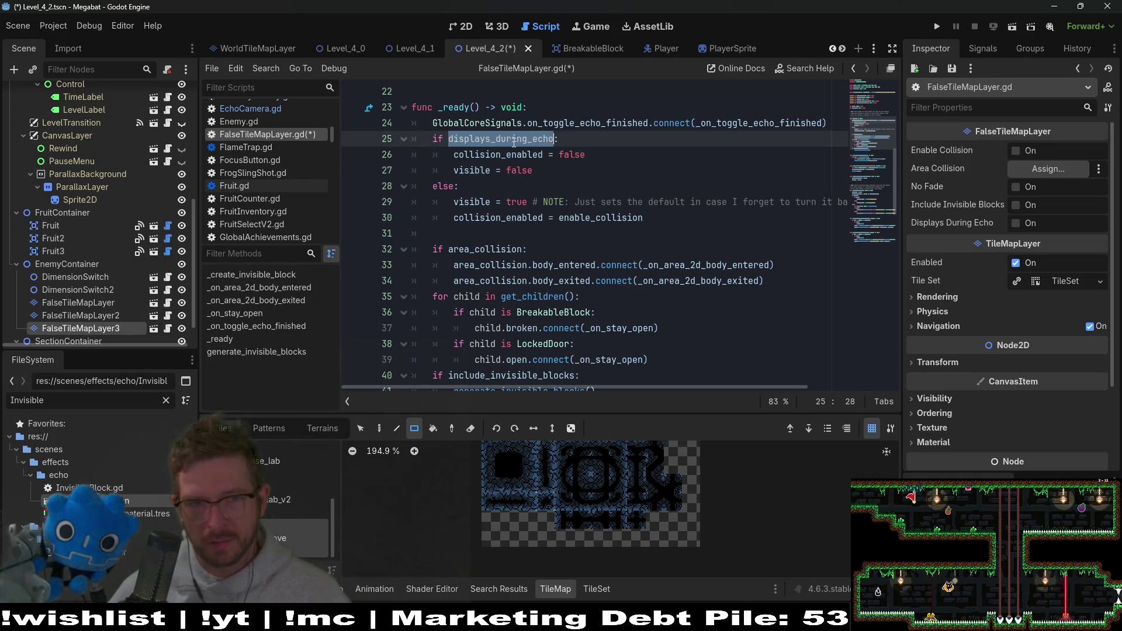
click(587, 135)
text(# H)
text(OTE: SPE)
key(BackSpace)
key(BackSpace)
key(BackSpace)
text(Other special logic)
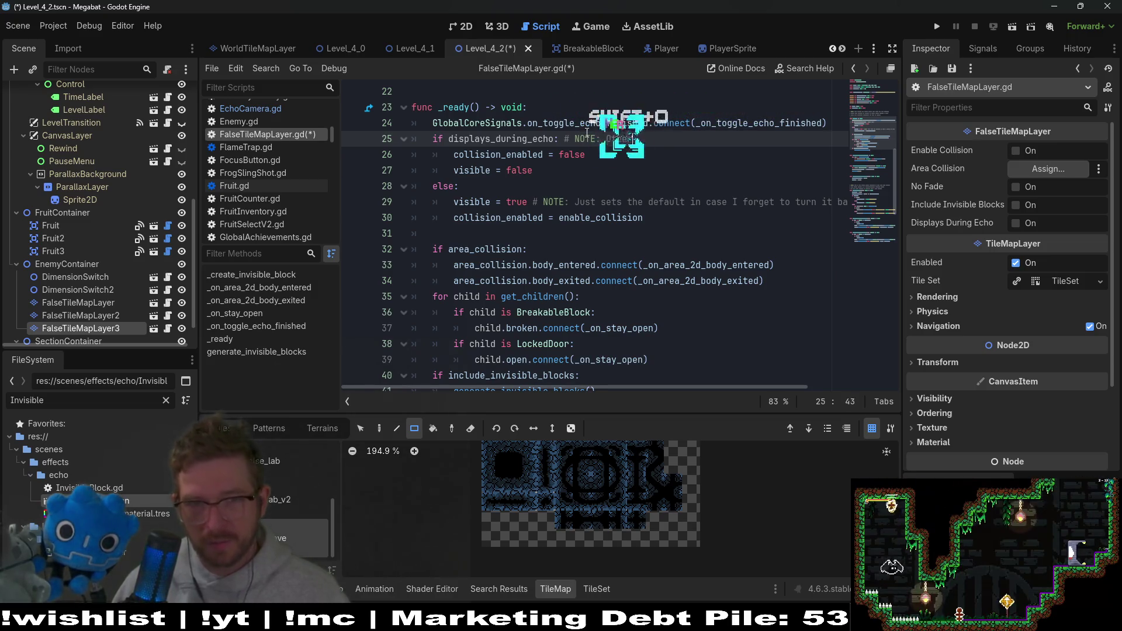
text( if this is on)
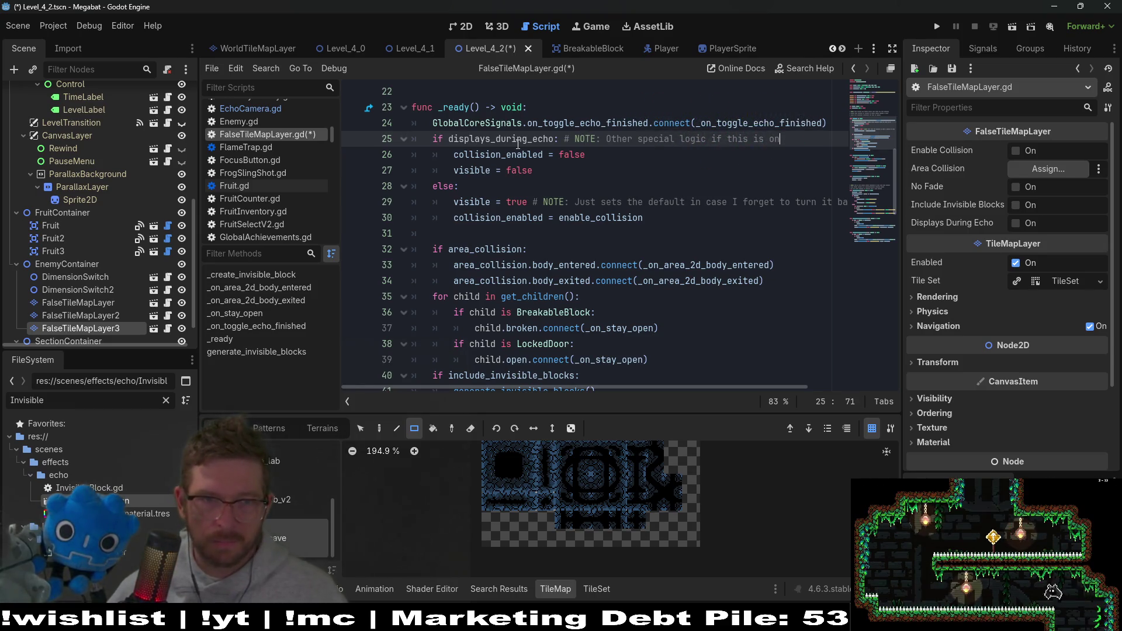
double_click(543, 139)
key(ctrl+s)
scroll(612, 185, down, 3)
scroll(614, 184, up, 5)
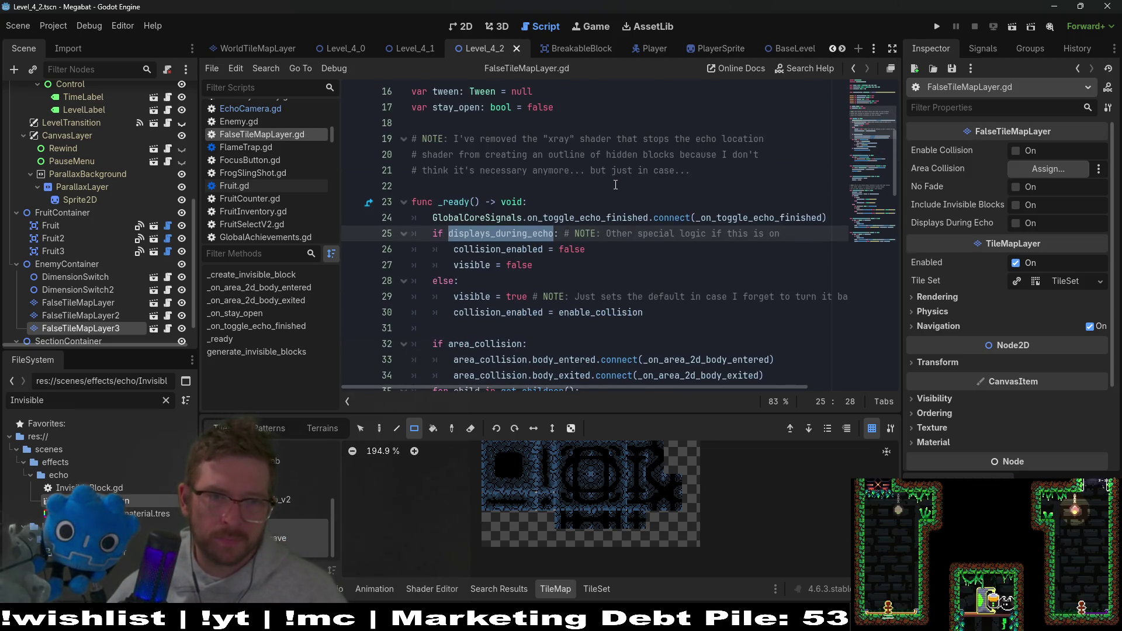
Copy include_invisible_blocks and append '&& include_invisible_blocks' to the line 25 displays_during_echo check.
scroll(615, 185, up, 3)
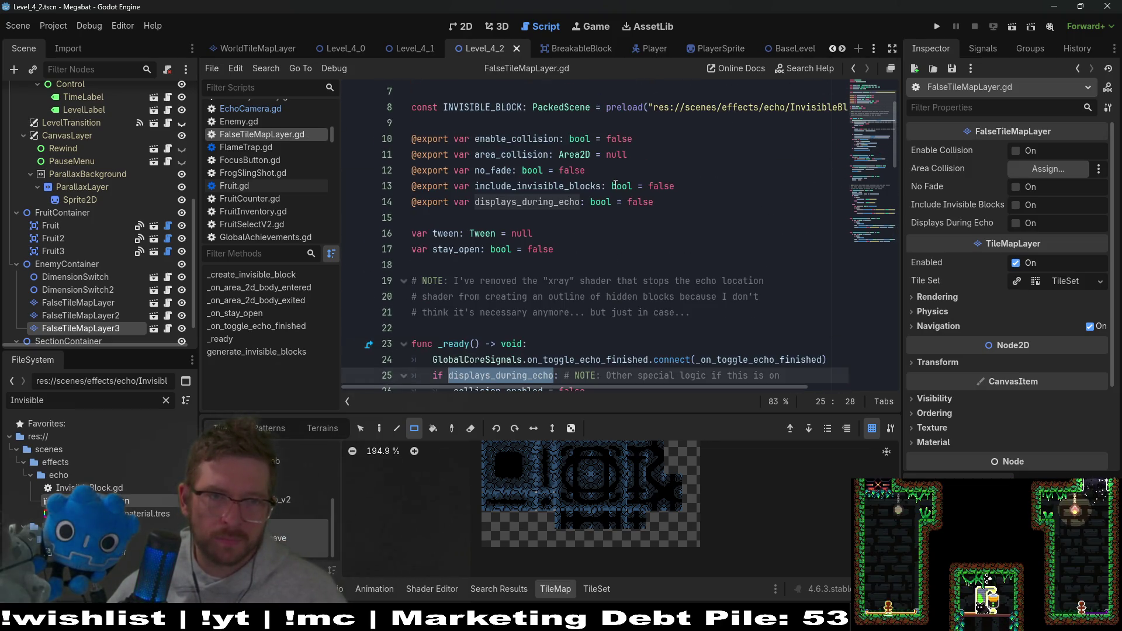
double_click(552, 186)
key(ctrl+c)
scroll(564, 209, down, 2)
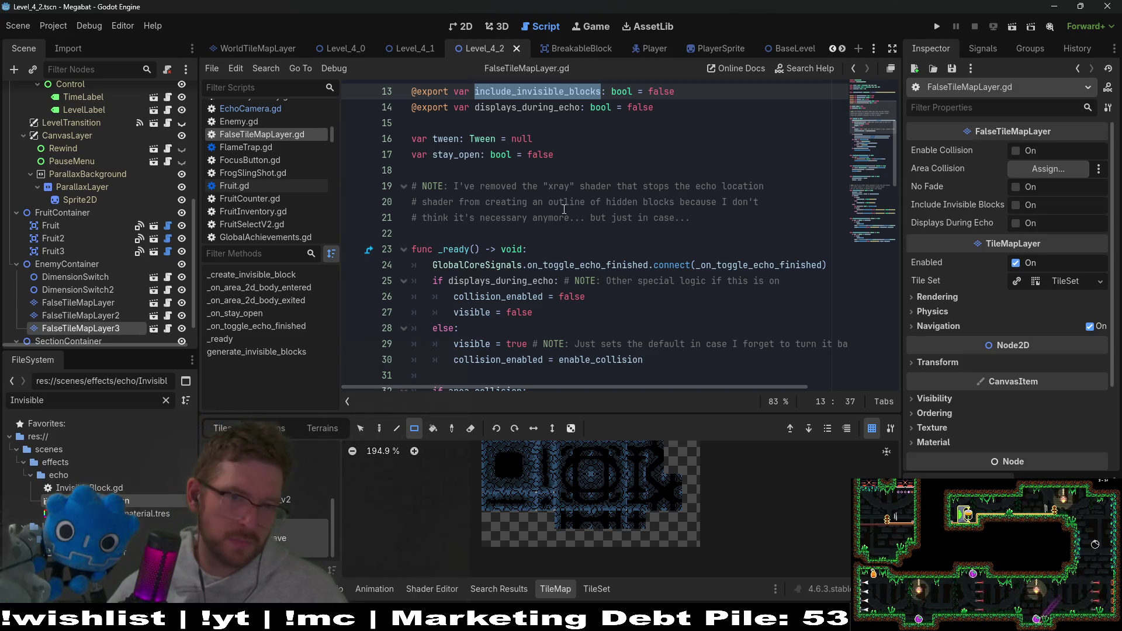
click(552, 281)
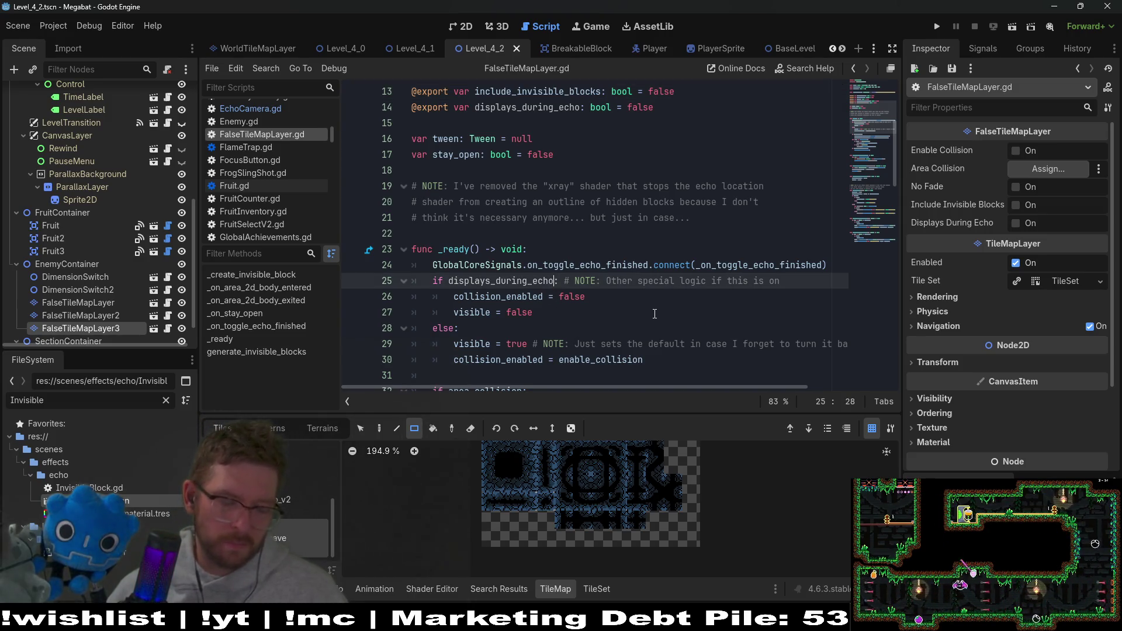
text(&&)
key(ctrl+v)
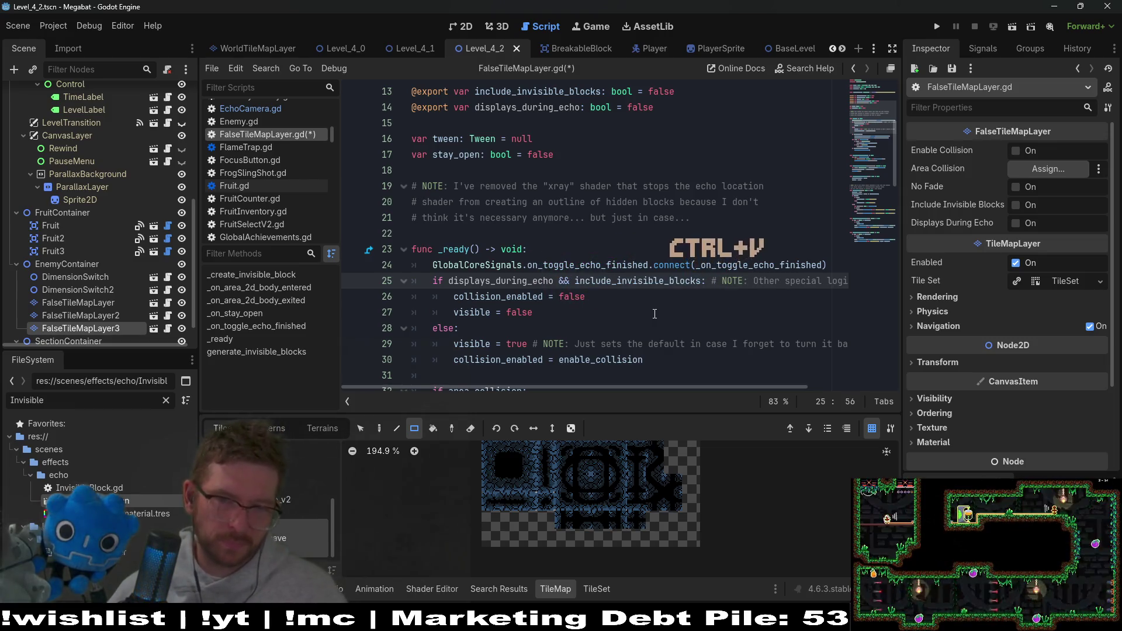
click(698, 295)
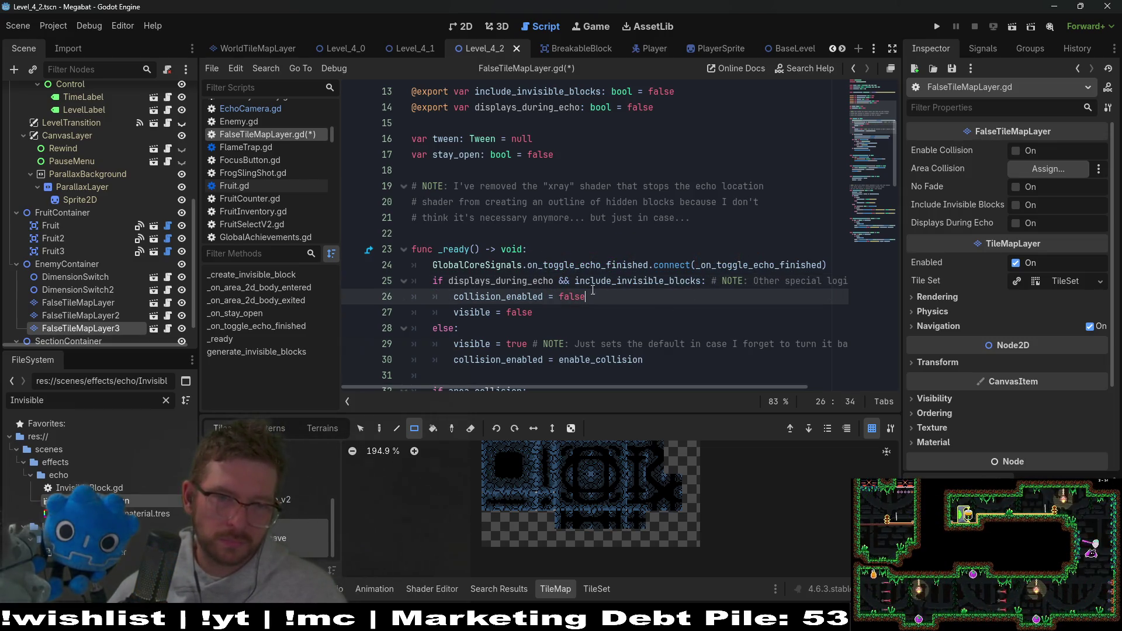
double_click(500, 281)
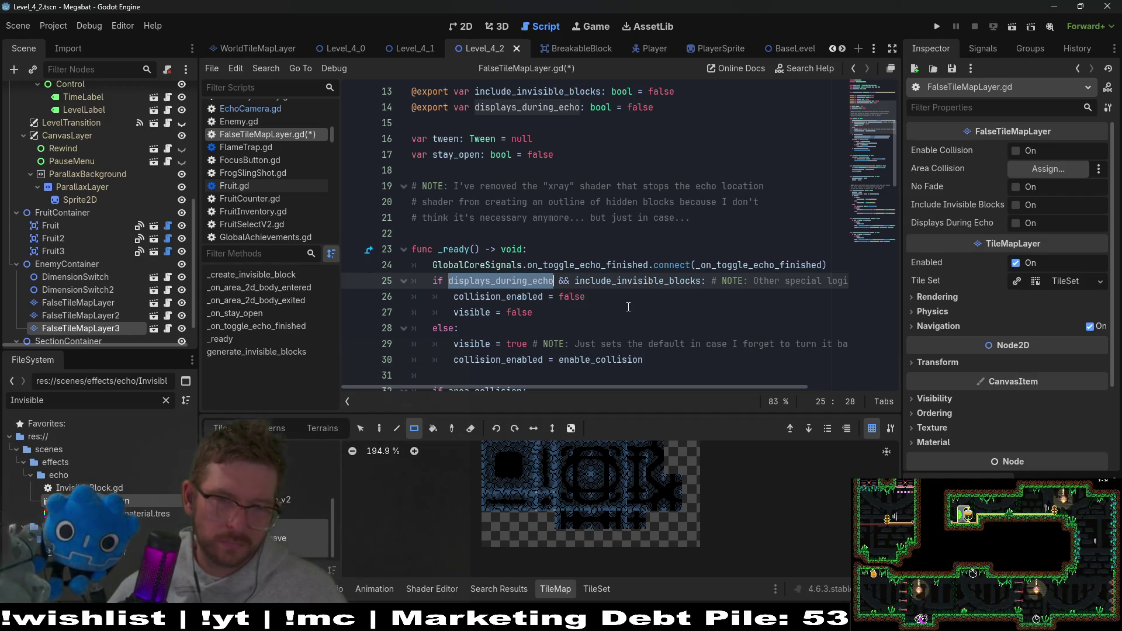
double_click(644, 282)
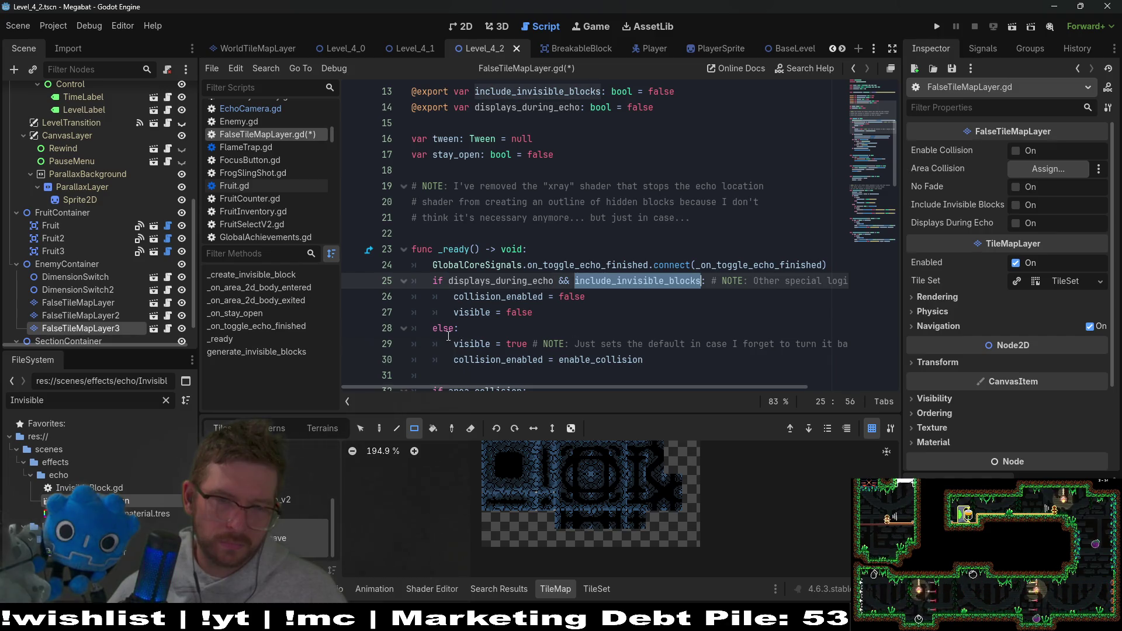
click(491, 281)
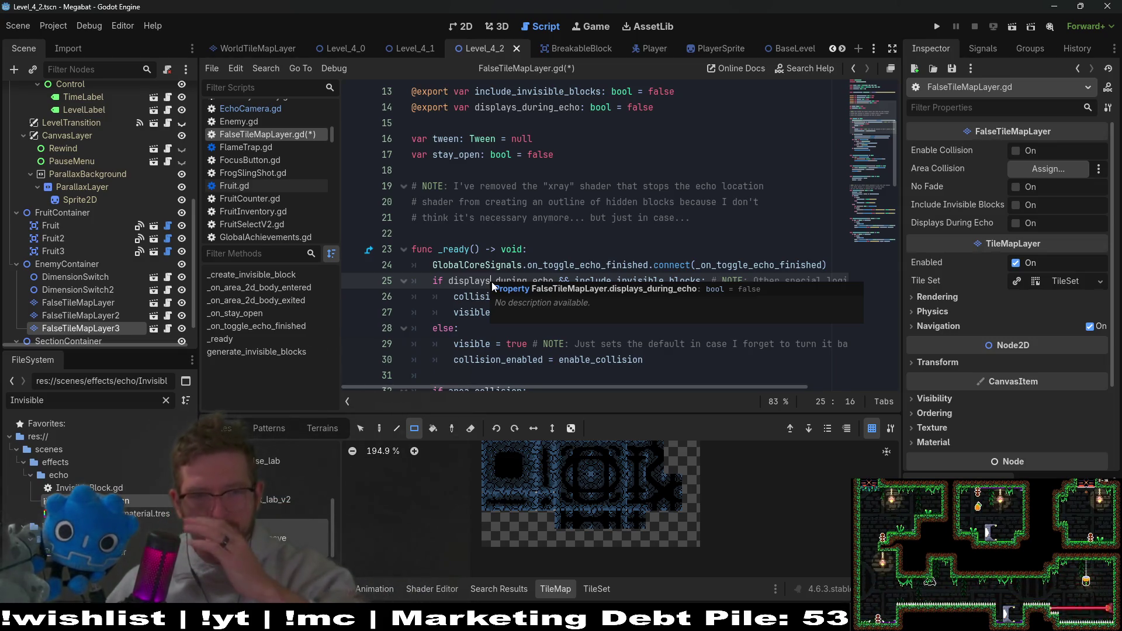
double_click(489, 280)
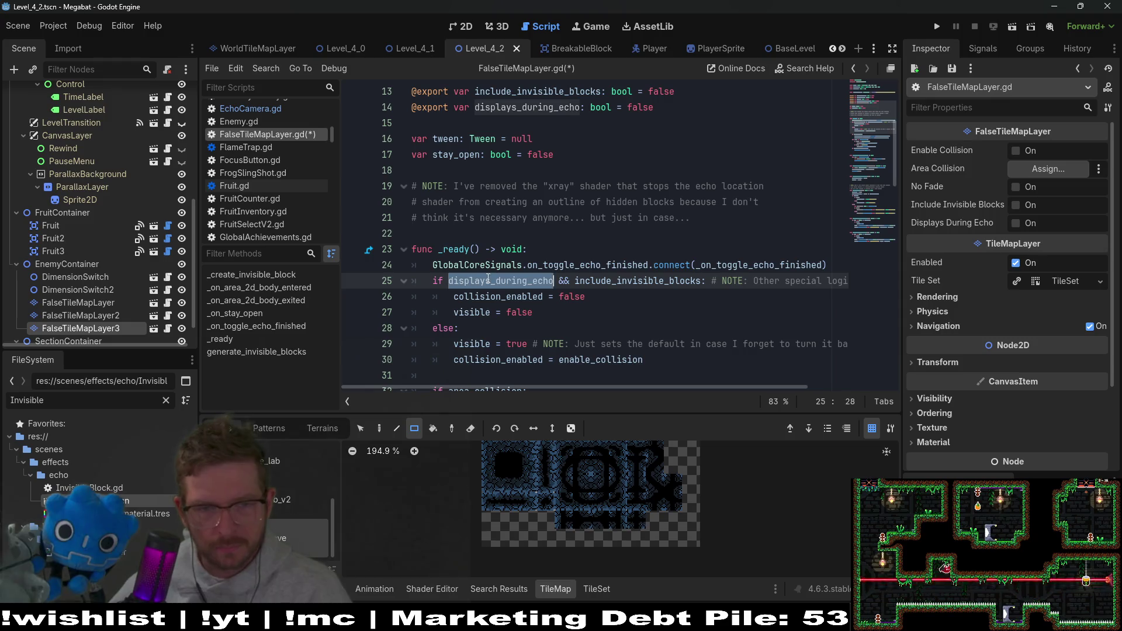
Delete include_invisible_blocks from the line 25 condition.
click(576, 283)
double_click(588, 283)
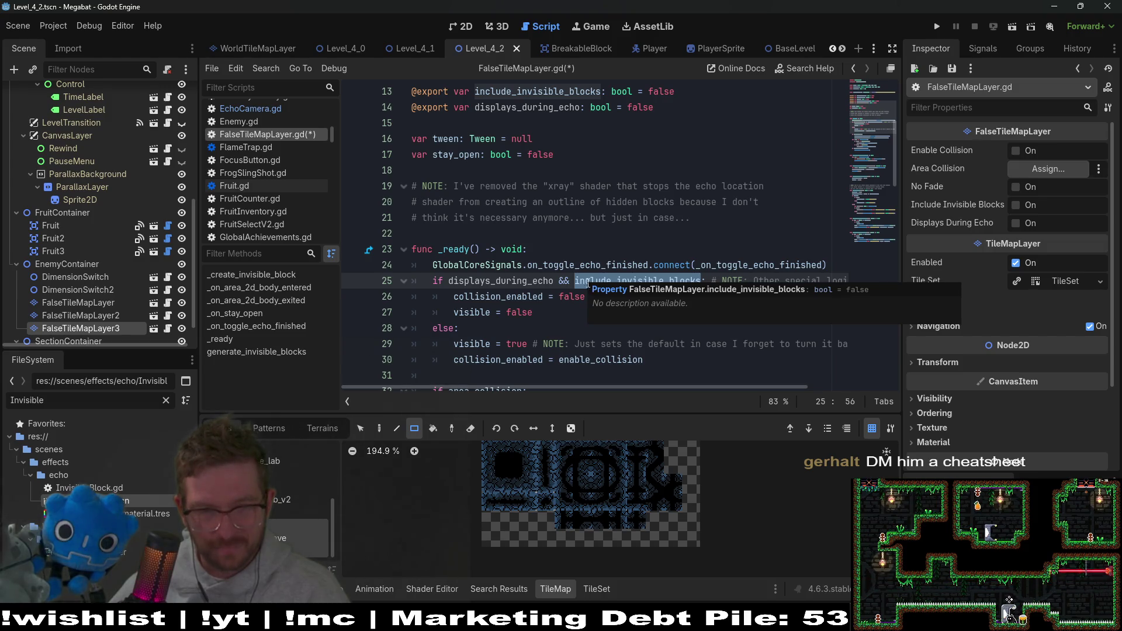
click(553, 328)
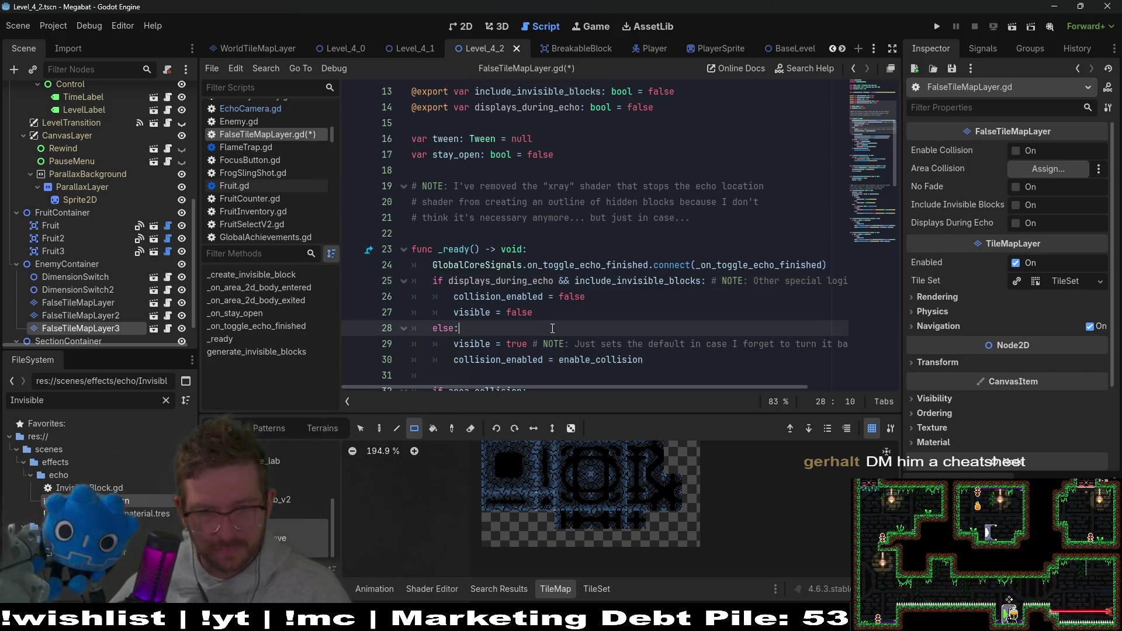
double_click(608, 283)
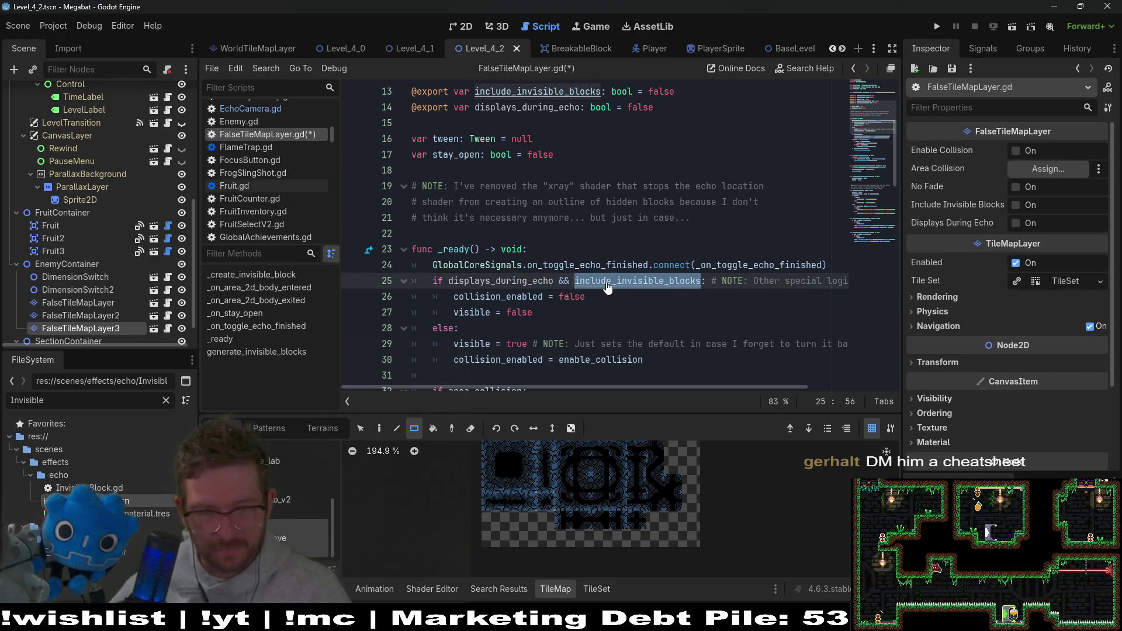
key(BackSpace)
key(BackSpace)
key(BackSpace)
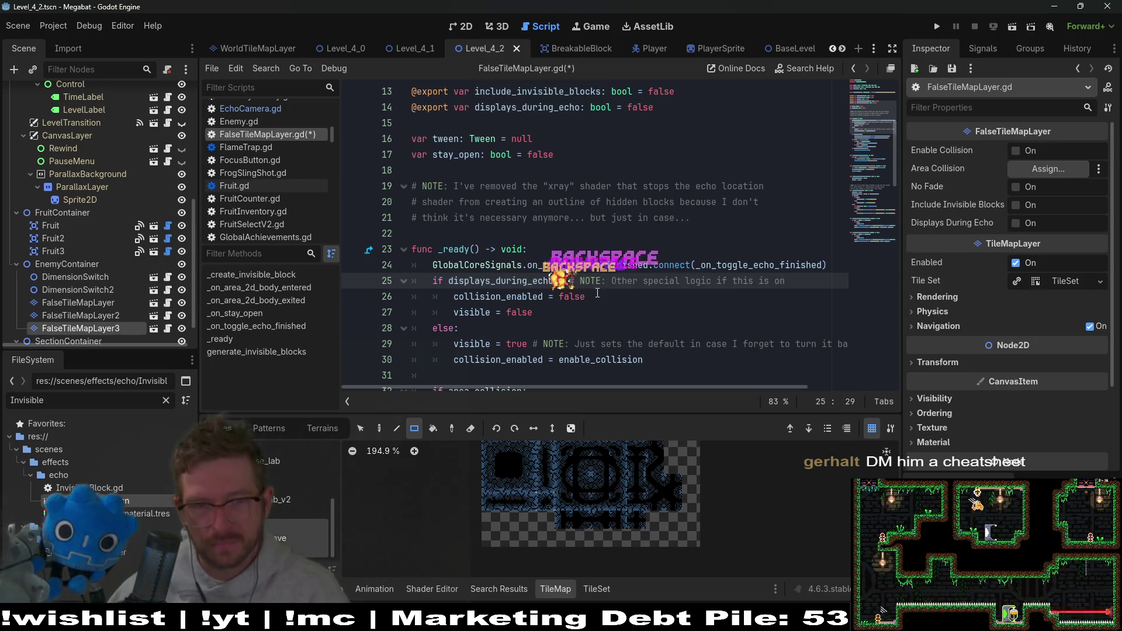
Start an 'if' on a new line after line 24, then remove that line again.
click(837, 264)
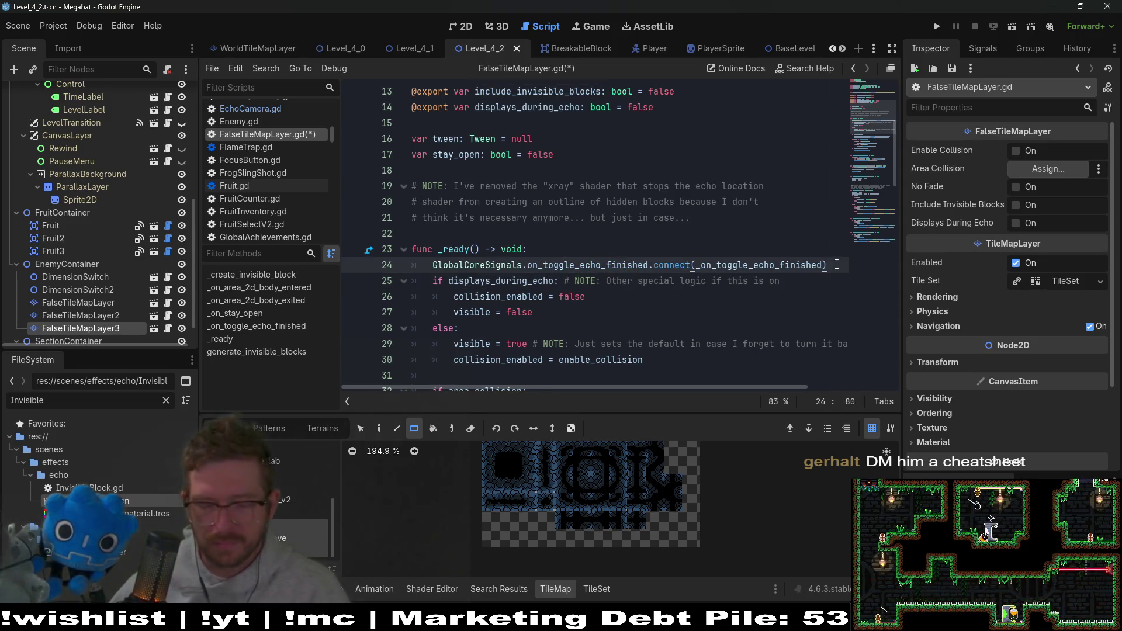
key(Return)
text(if)
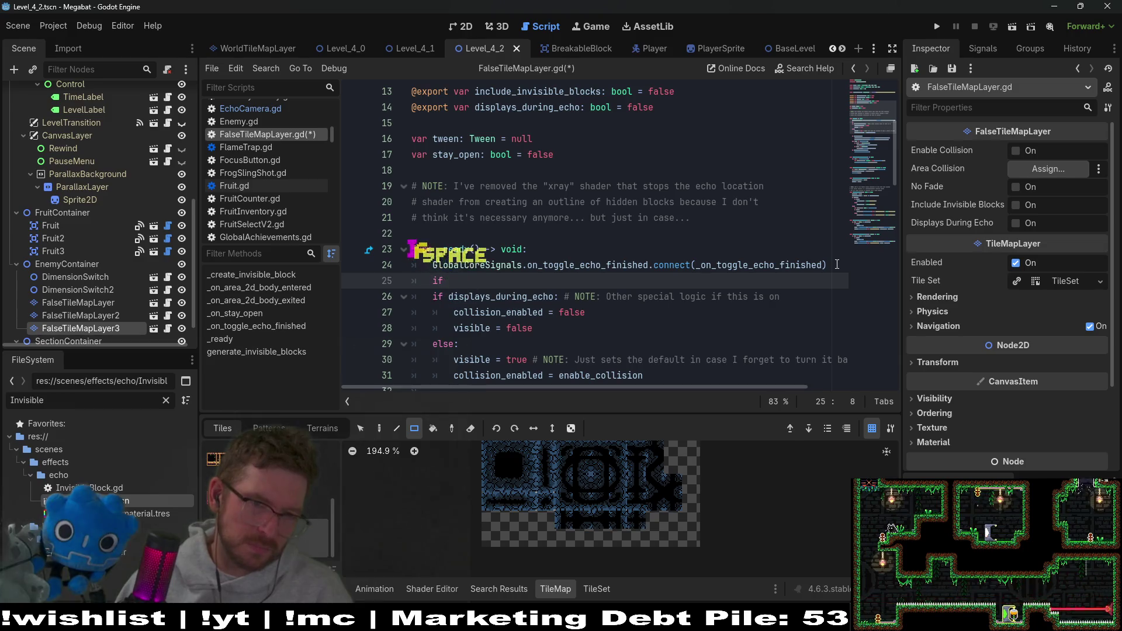
key(BackSpace)
key(BackSpace)
key(BackSpace)
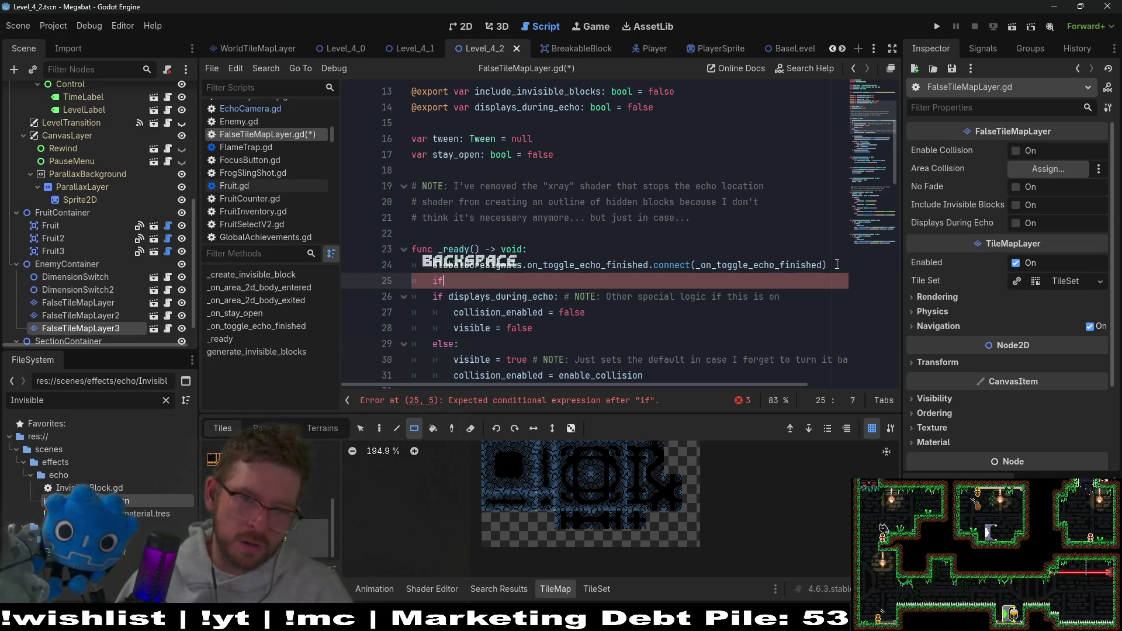
key(BackSpace)
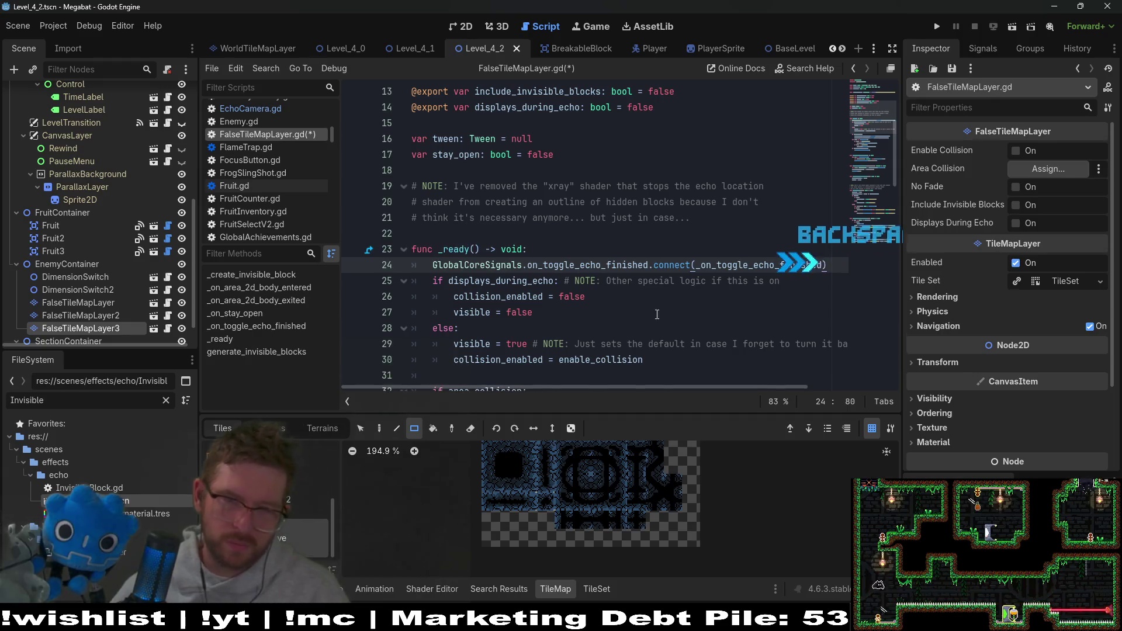
scroll(694, 294, down, 3)
double_click(501, 138)
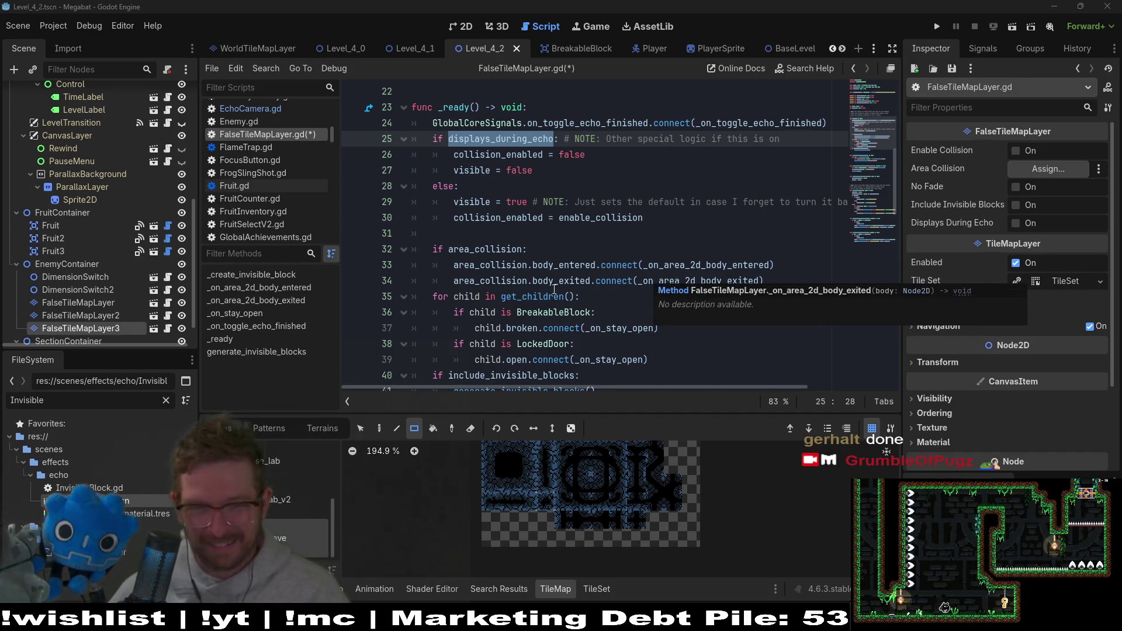
click(561, 241)
scroll(564, 236, down, 1)
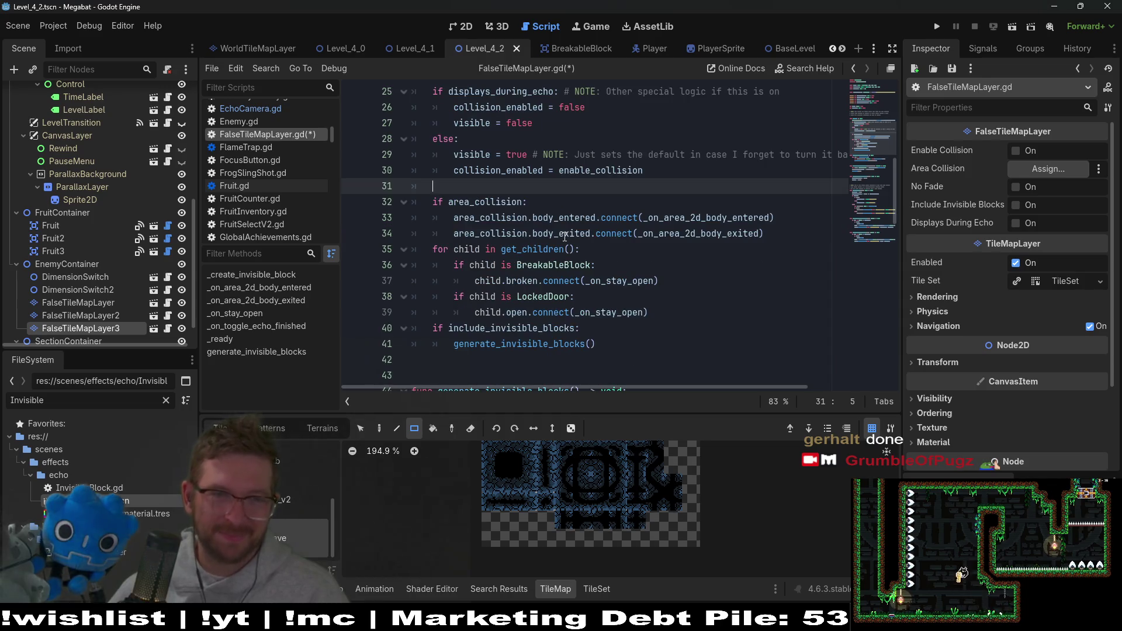
scroll(564, 237, down, 2)
scroll(508, 151, down, 4)
click(508, 151)
click(522, 107)
scroll(619, 208, down, 4)
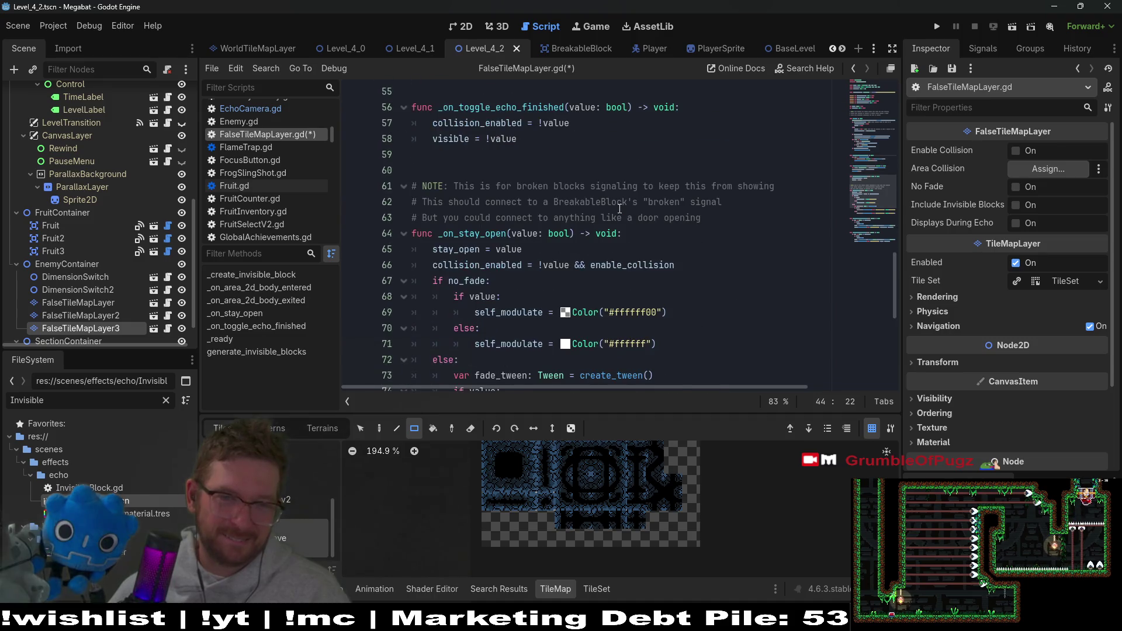
scroll(620, 208, down, 2)
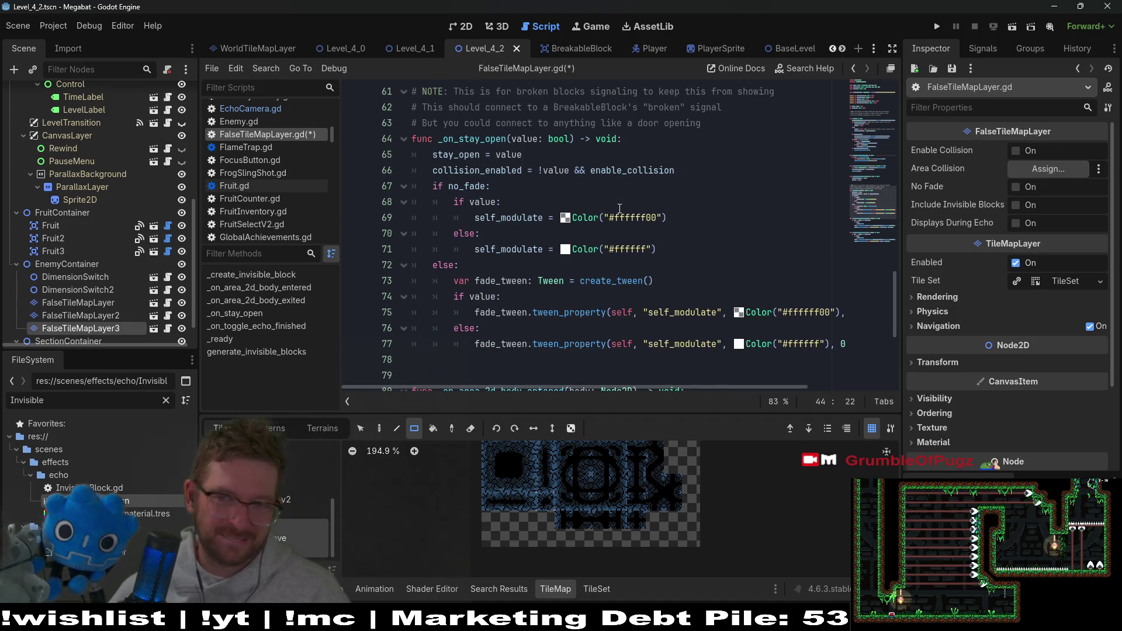
scroll(720, 277, down, 2)
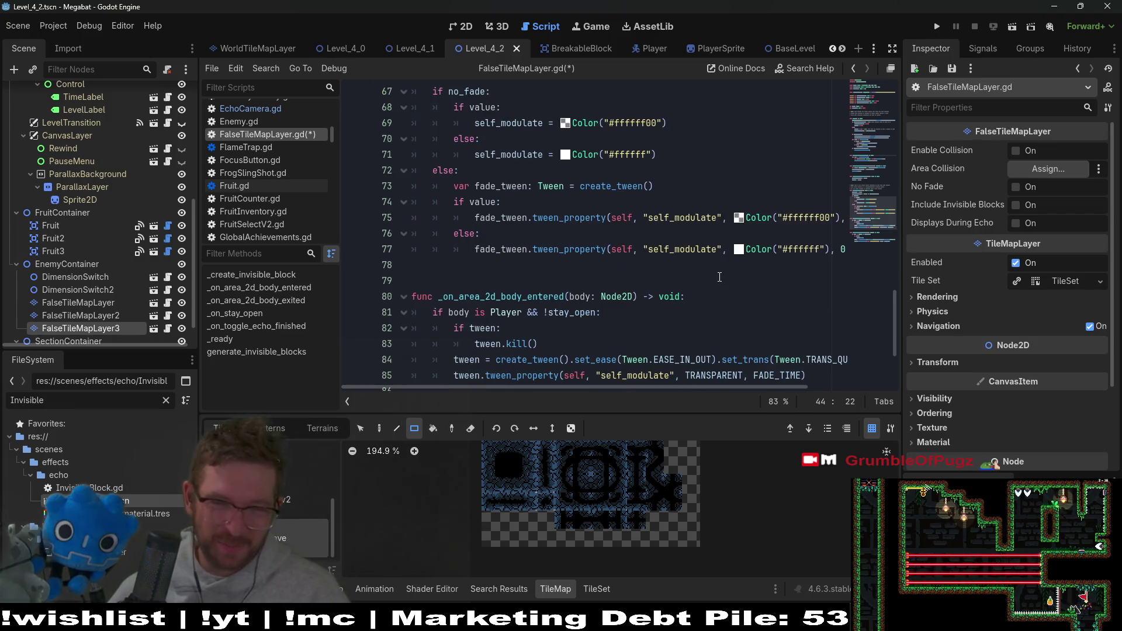
scroll(720, 277, down, 2)
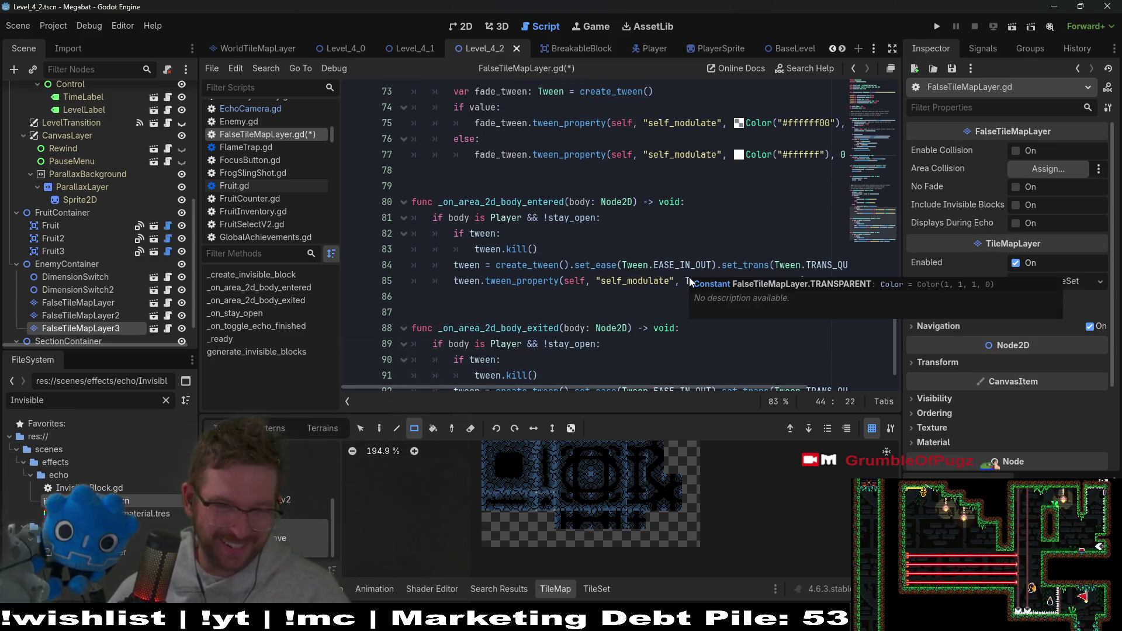
scroll(690, 274, up, 15)
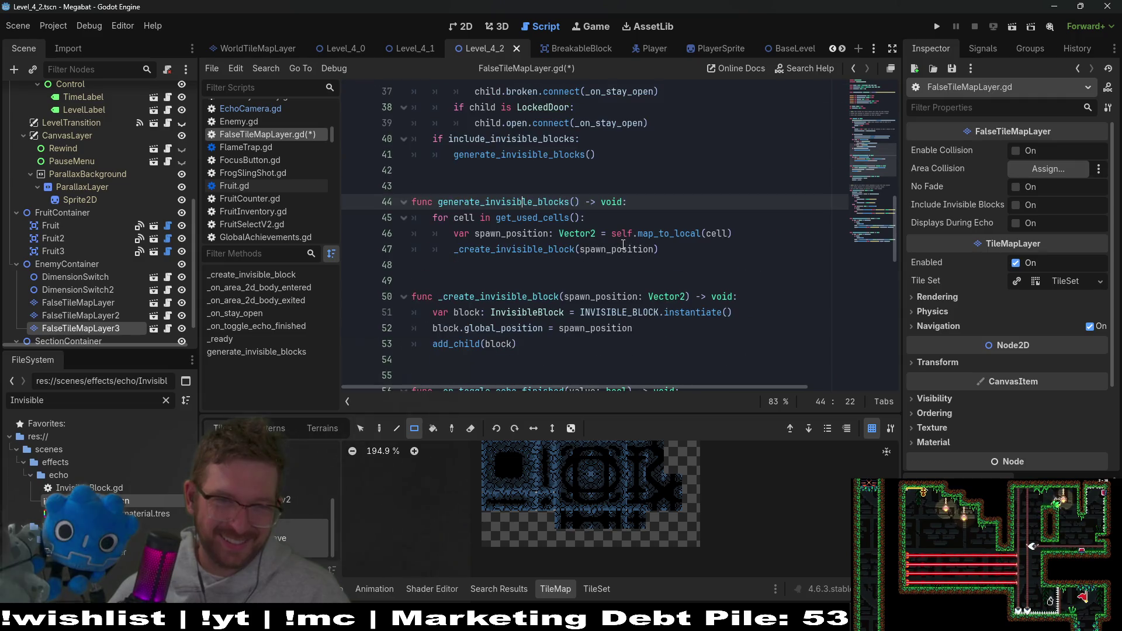
scroll(623, 244, up, 3)
click(642, 281)
scroll(601, 270, up, 4)
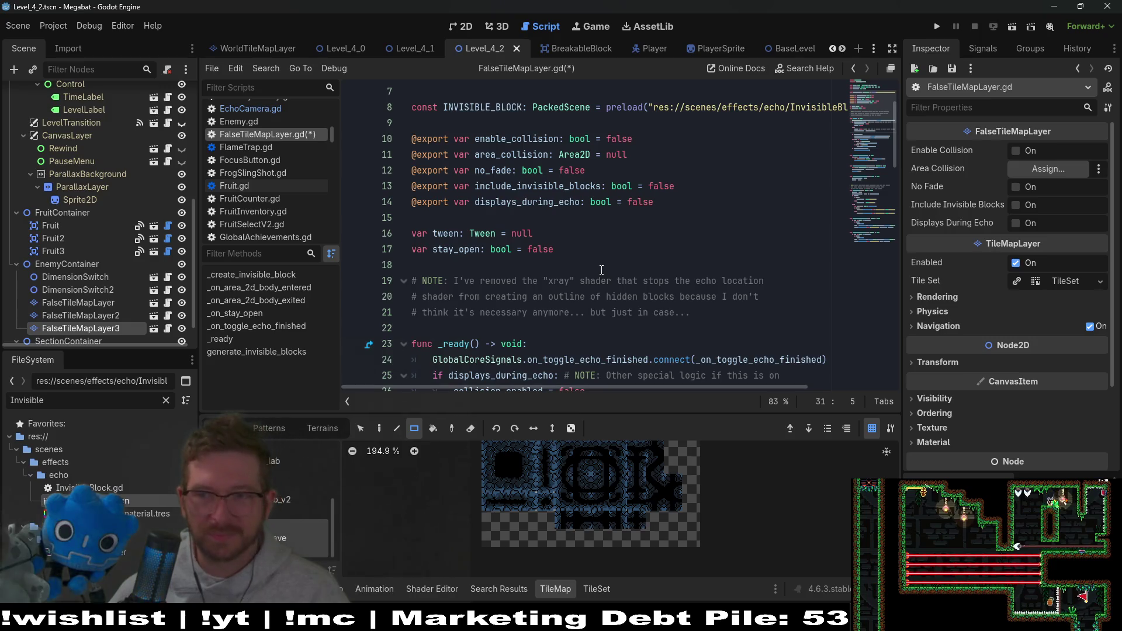
scroll(644, 246, up, 2)
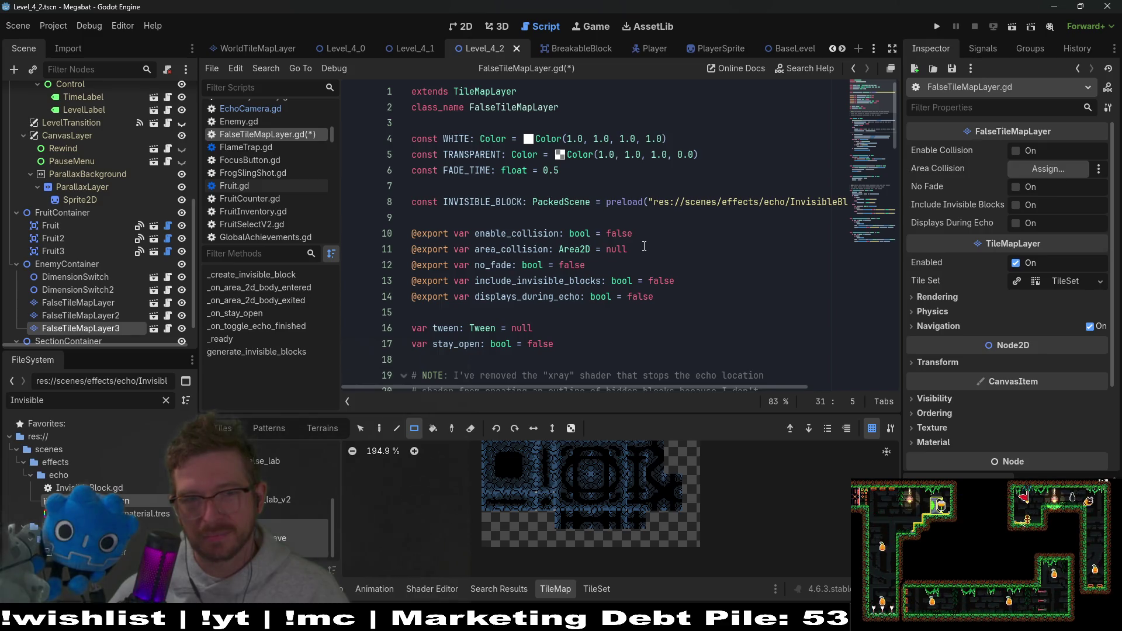
scroll(643, 246, down, 3)
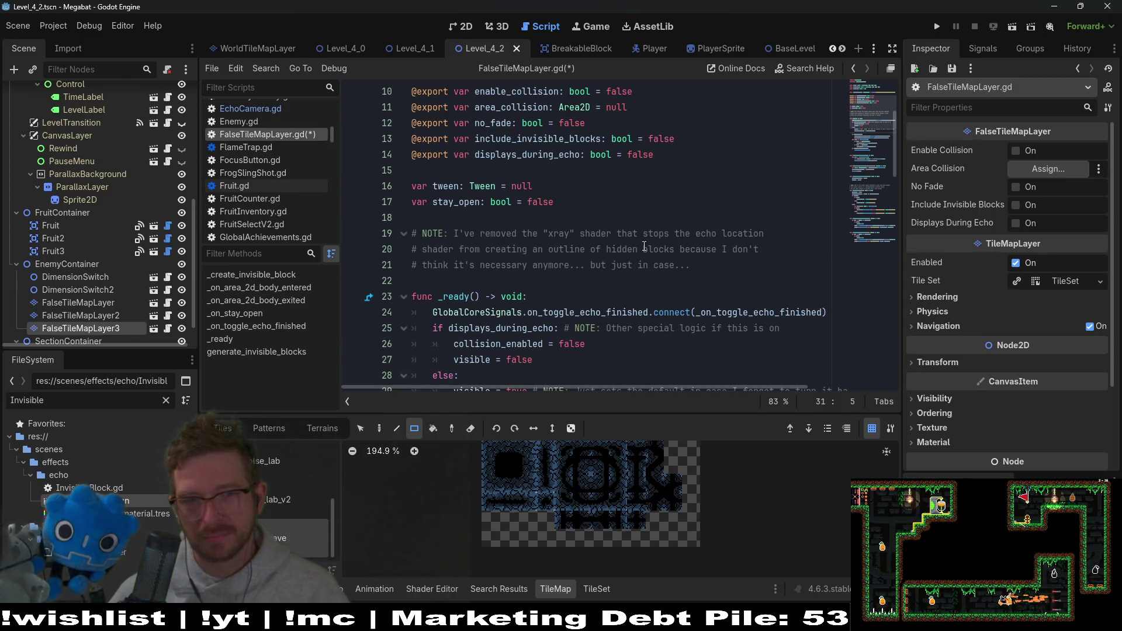
double_click(498, 233)
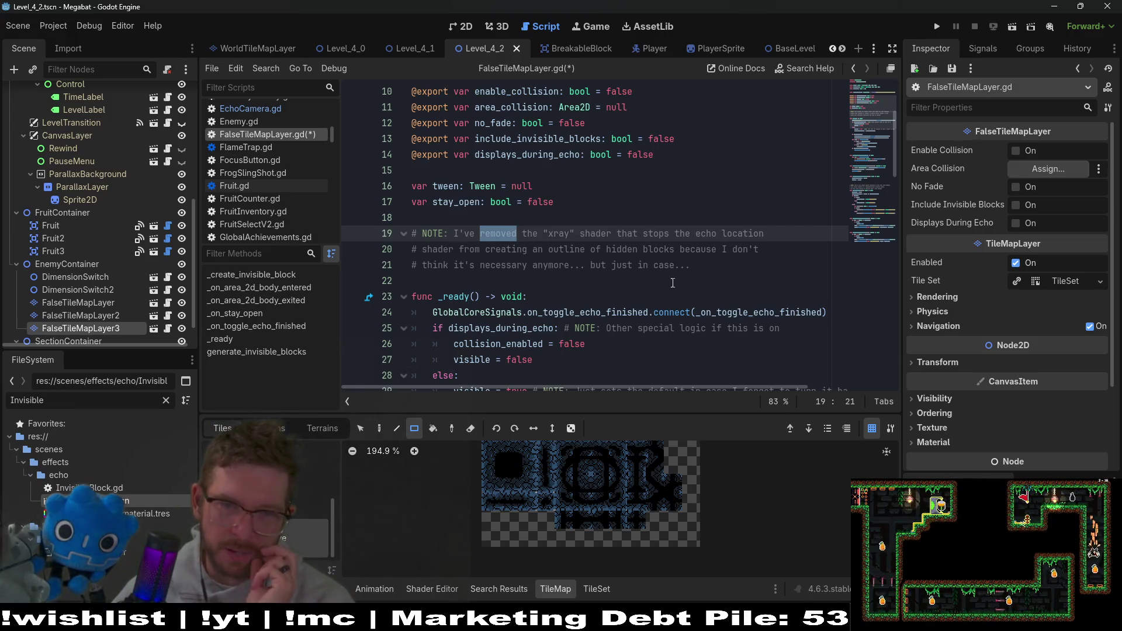
click(710, 270)
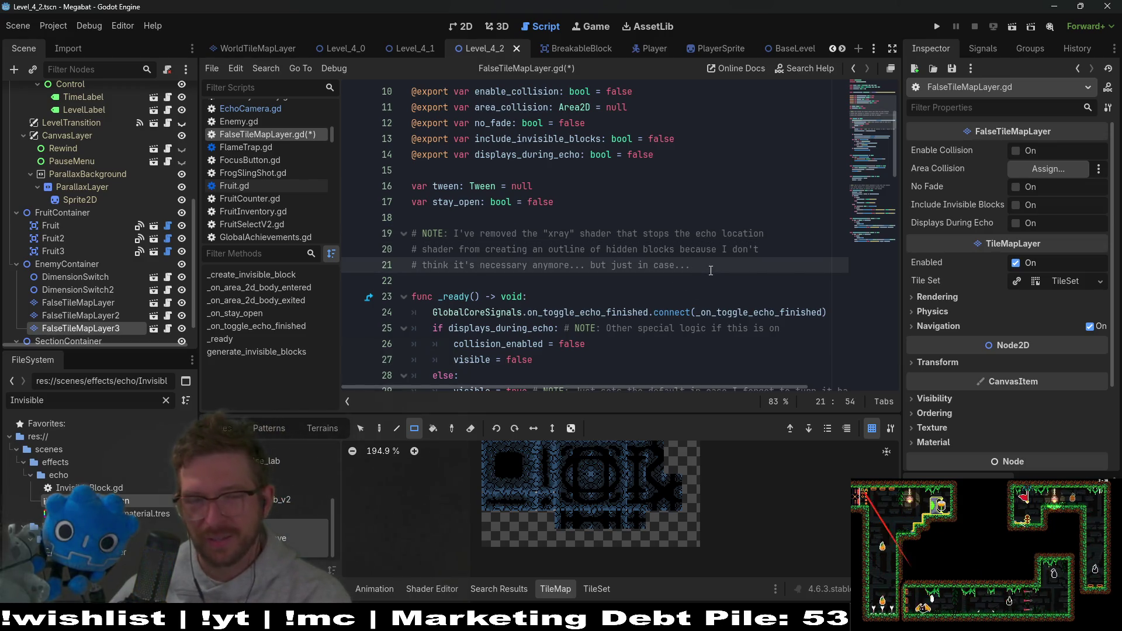
key(Down)
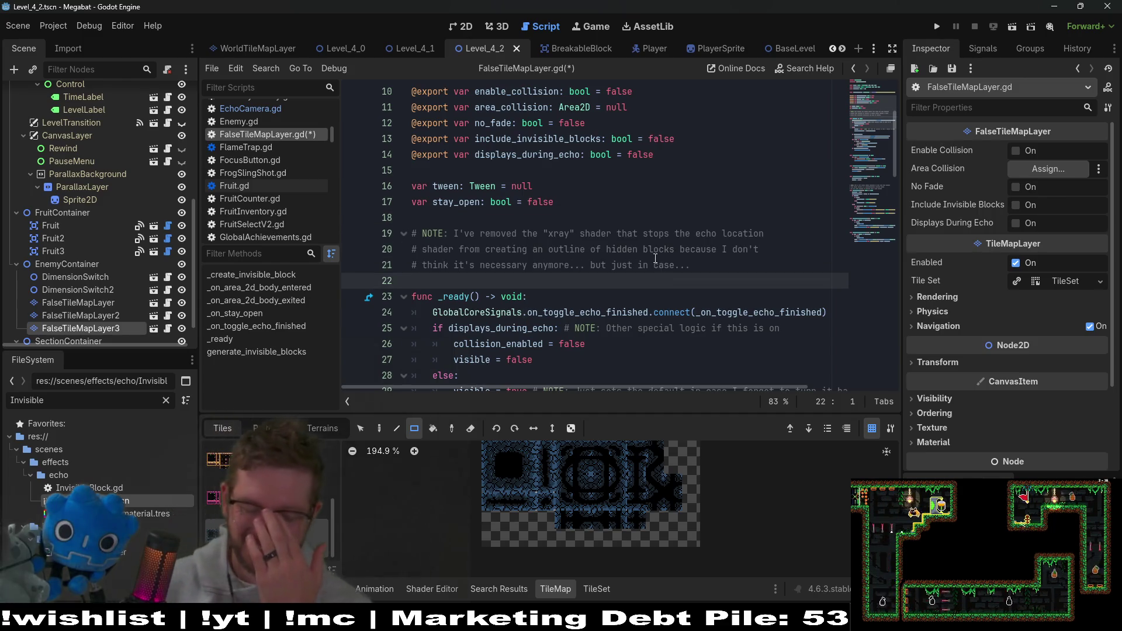
scroll(640, 251, down, 2)
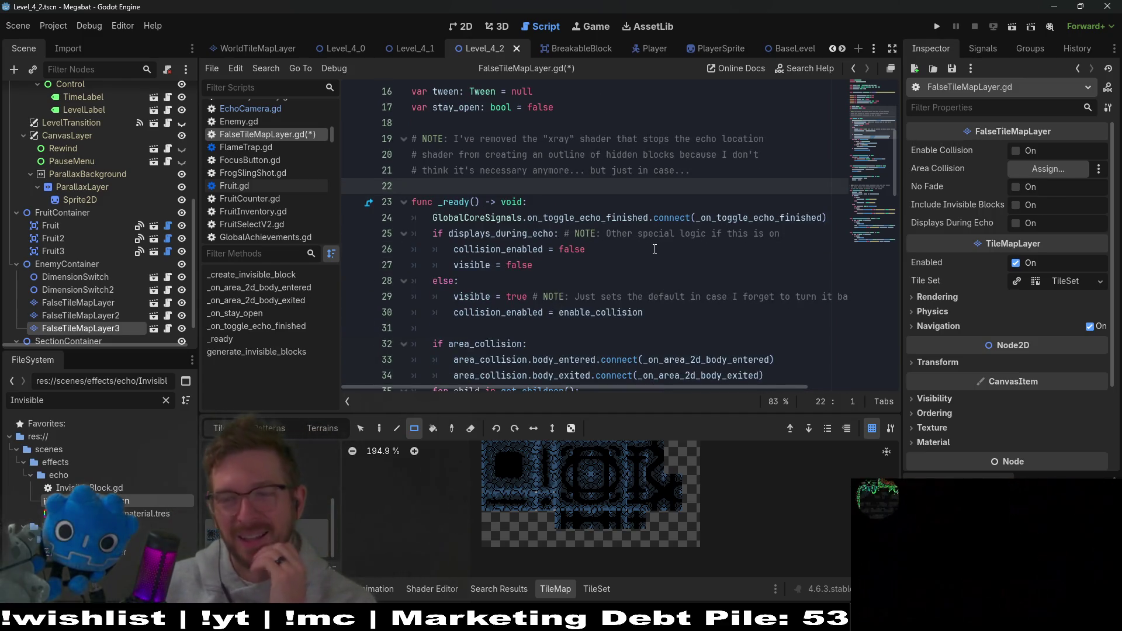
scroll(654, 233, down, 1)
scroll(655, 230, down, 1)
scroll(654, 230, down, 2)
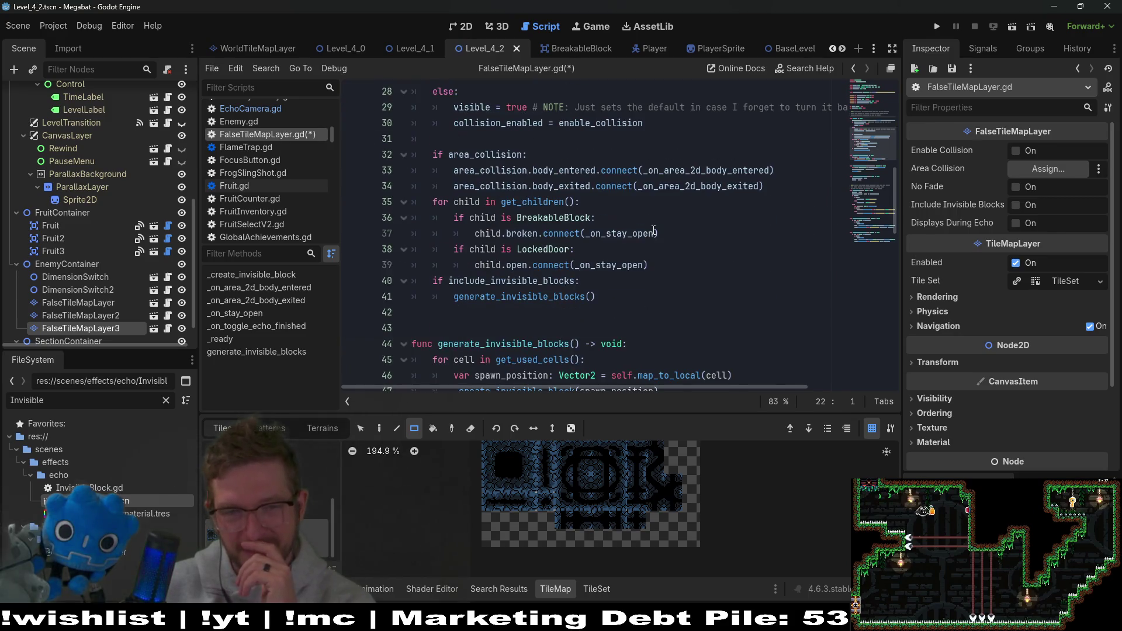
scroll(654, 230, down, 2)
scroll(653, 230, down, 2)
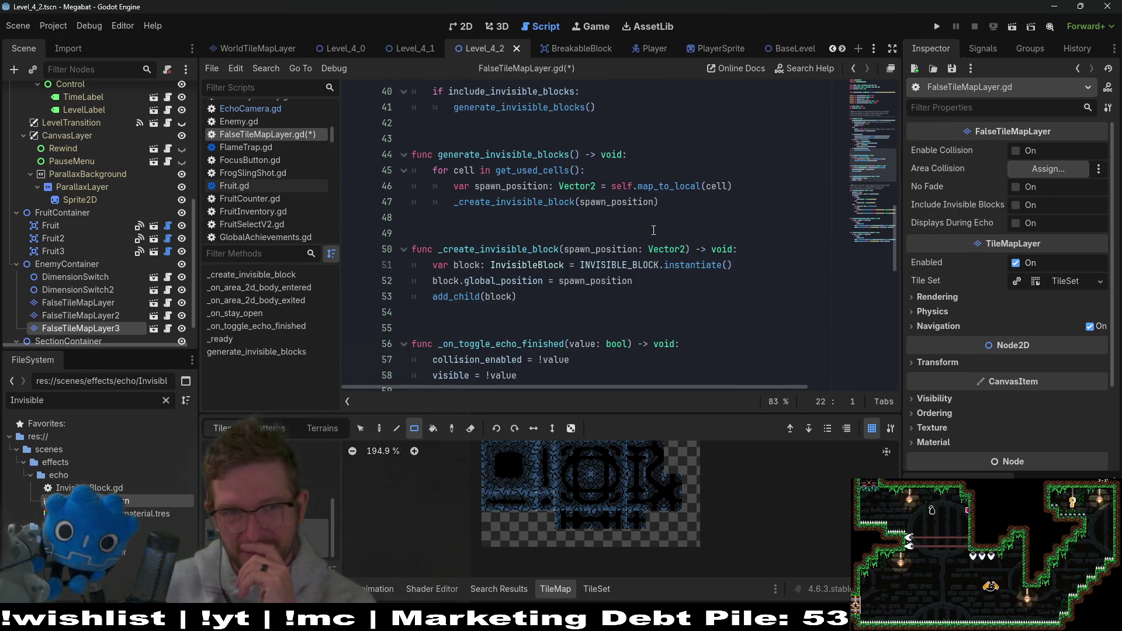
scroll(654, 230, up, 5)
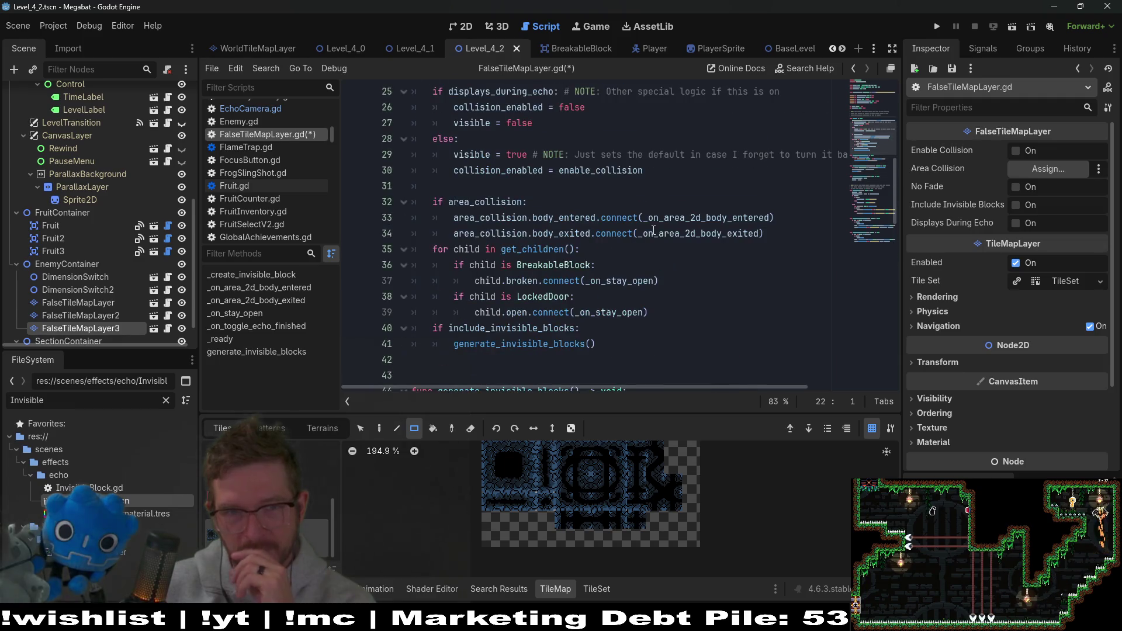
scroll(653, 230, up, 1)
scroll(653, 230, down, 1)
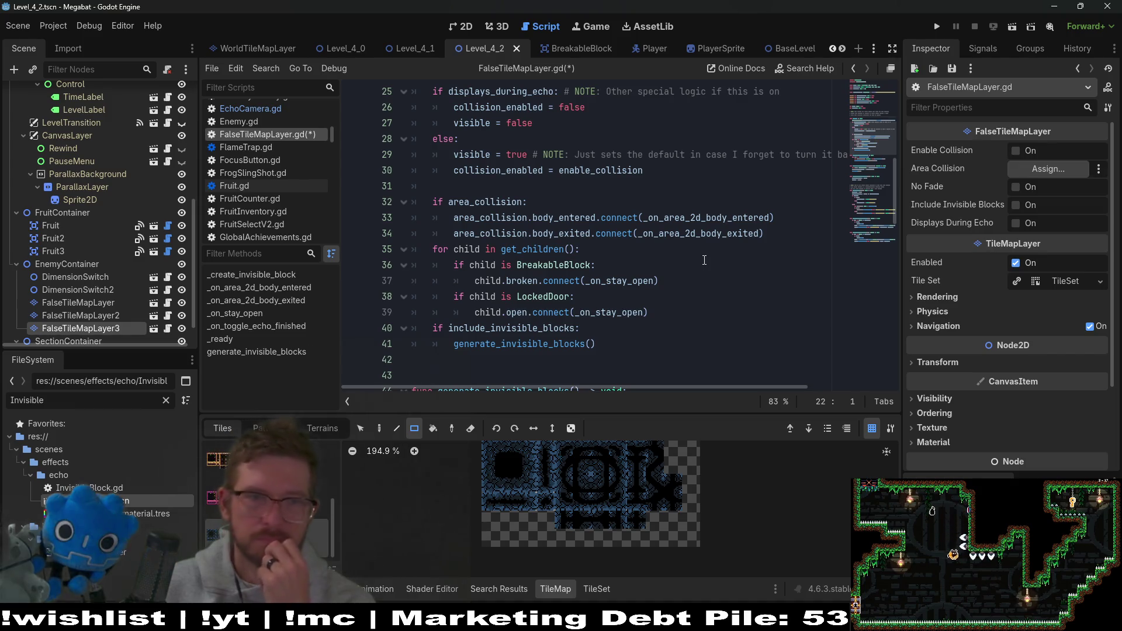
scroll(704, 260, down, 3)
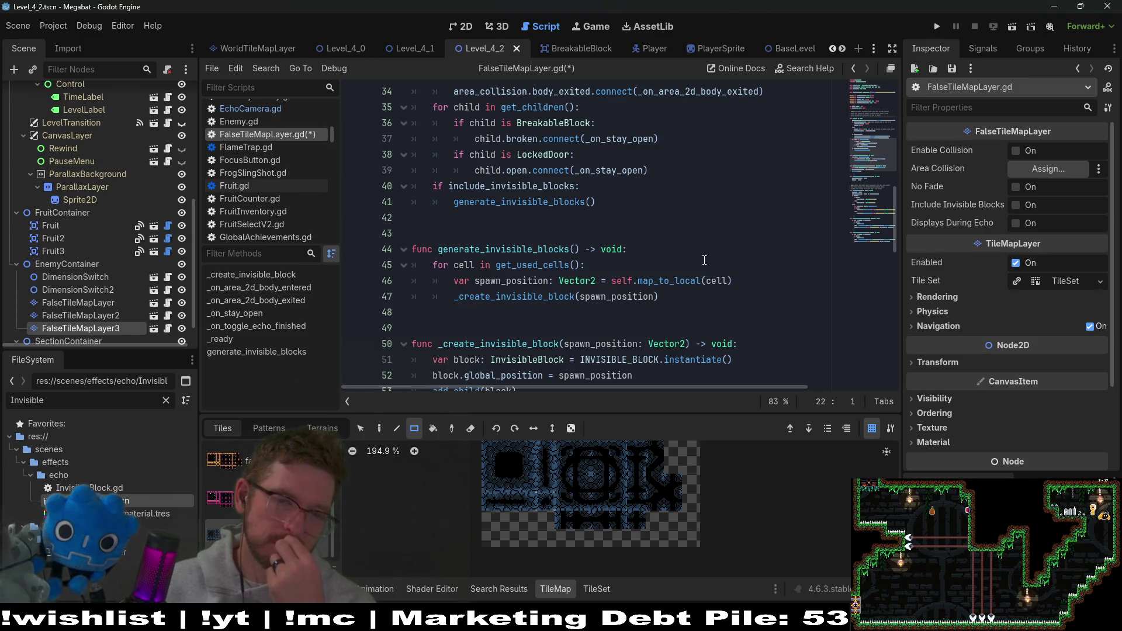
scroll(704, 260, up, 2)
drag(596, 296, 652, 268)
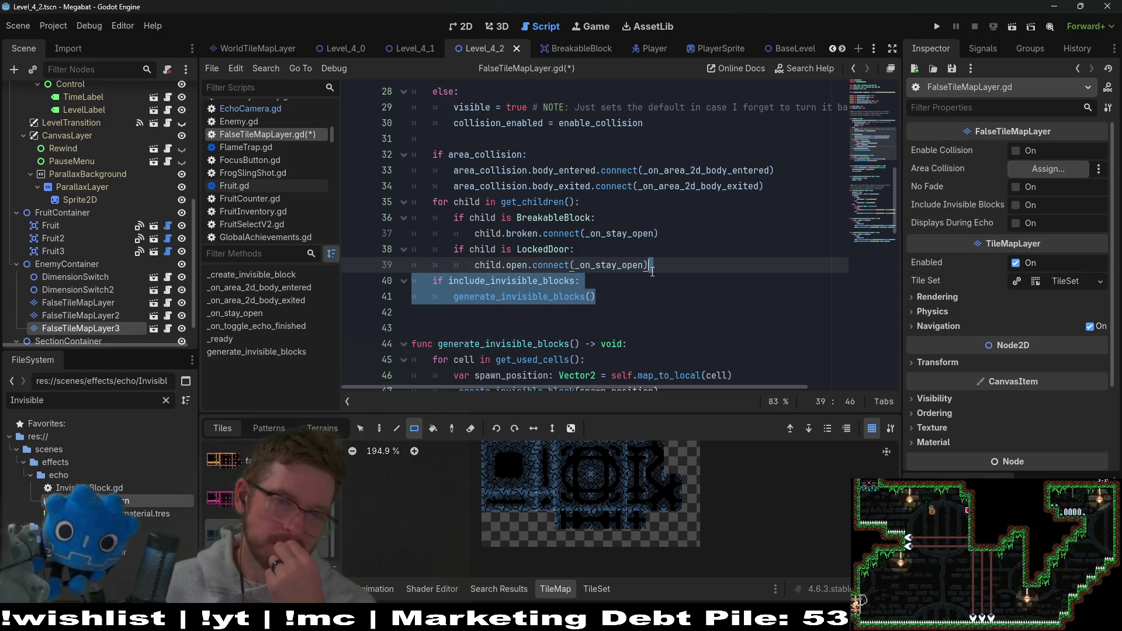
scroll(653, 272, up, 2)
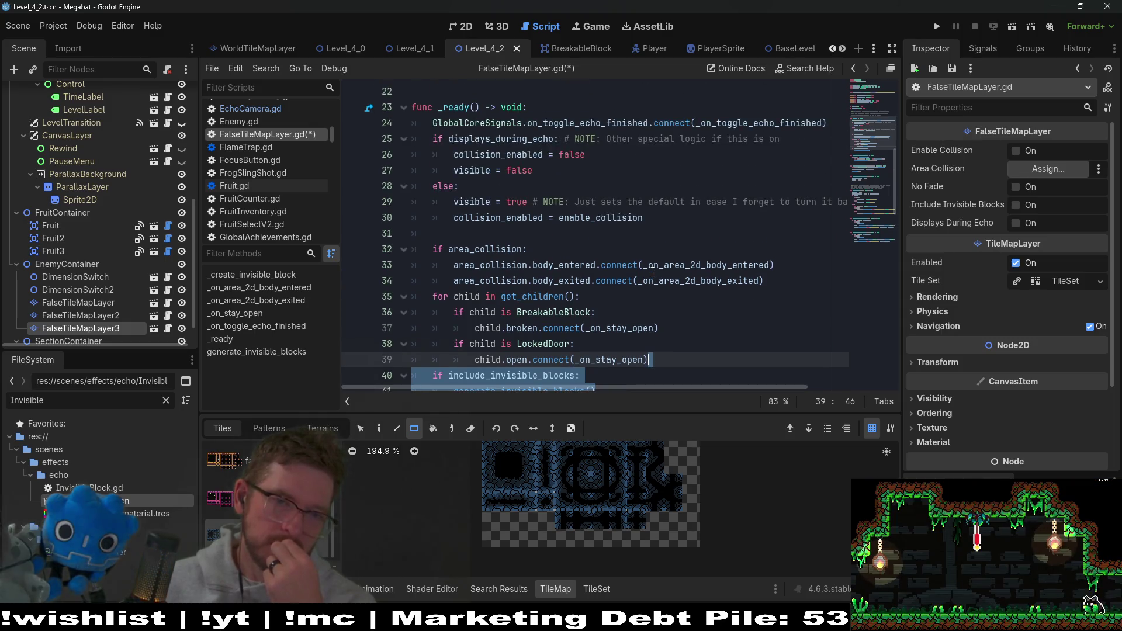
scroll(653, 271, down, 3)
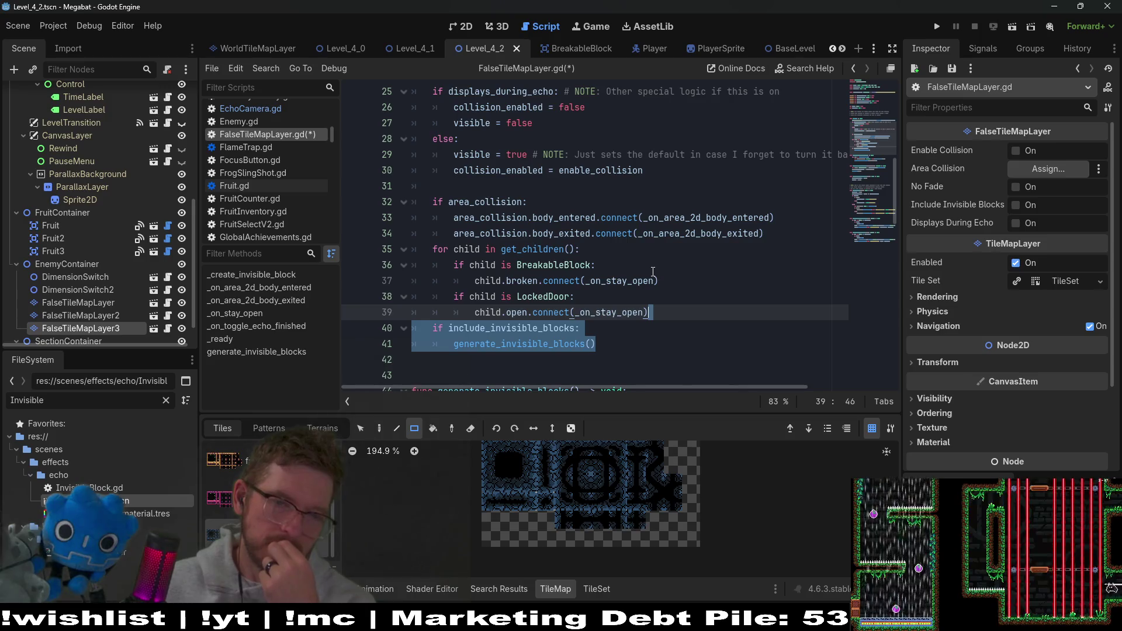
click(569, 249)
ctrl+click(569, 249)
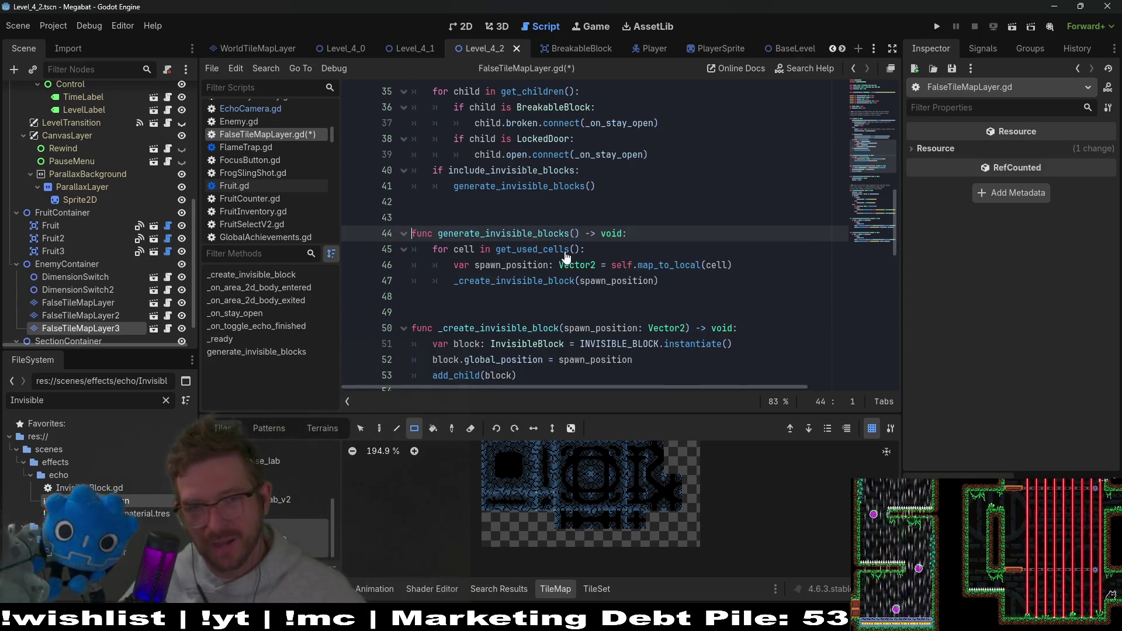
click(642, 251)
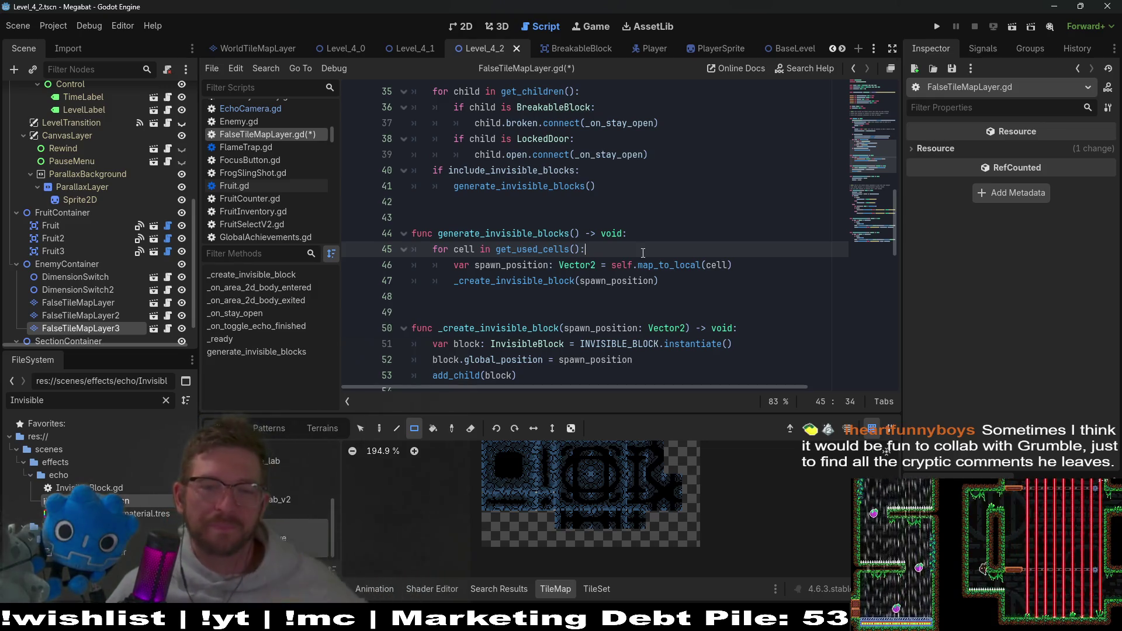
scroll(642, 253, up, 5)
scroll(643, 252, down, 5)
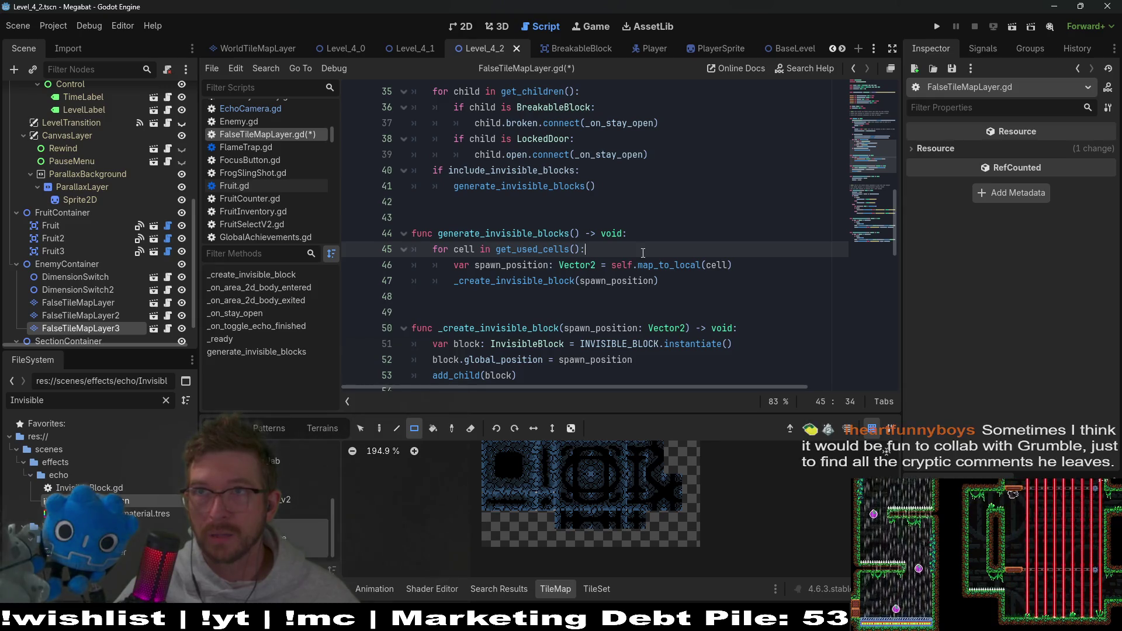
scroll(643, 253, up, 7)
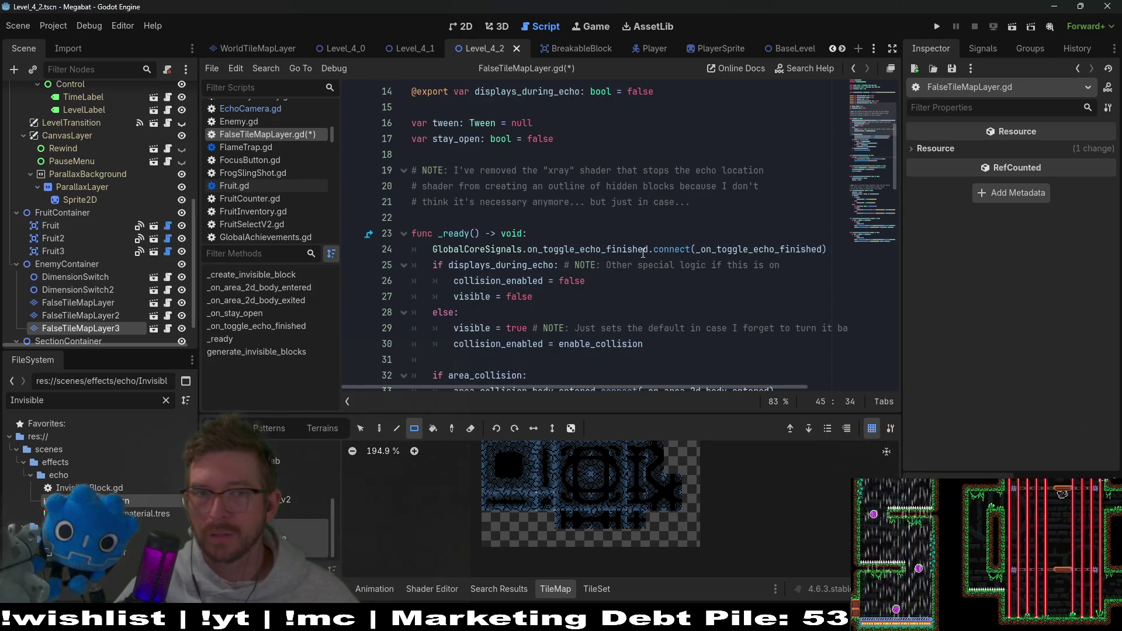
scroll(642, 252, up, 5)
scroll(643, 253, down, 7)
scroll(643, 253, down, 7)
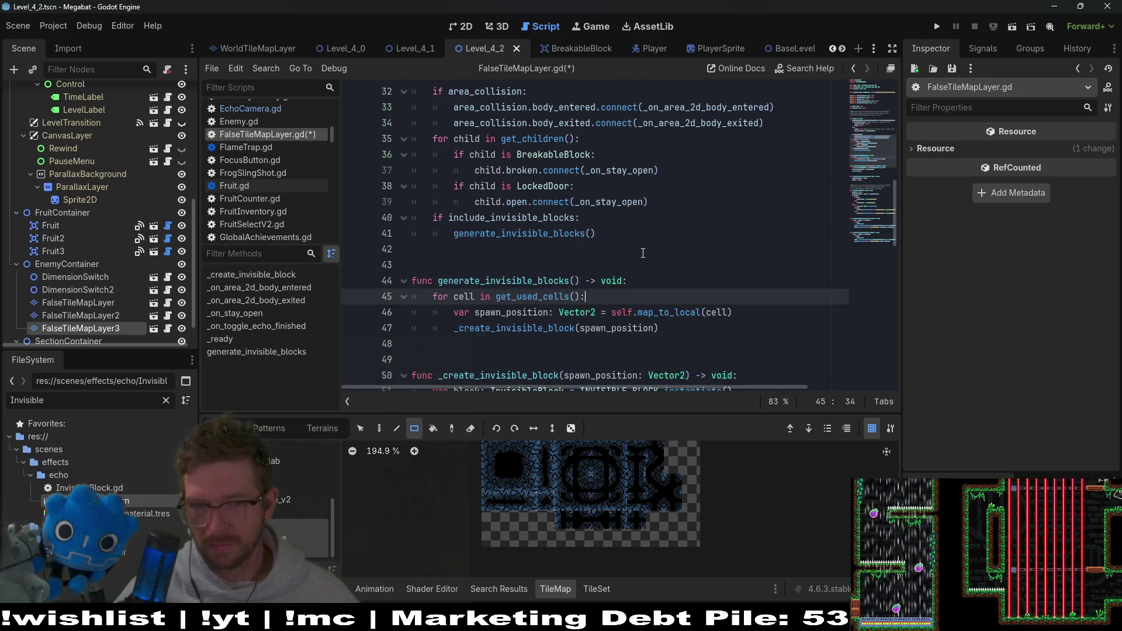
scroll(643, 252, down, 1)
scroll(643, 252, up, 3)
scroll(598, 266, down, 5)
scroll(599, 266, down, 9)
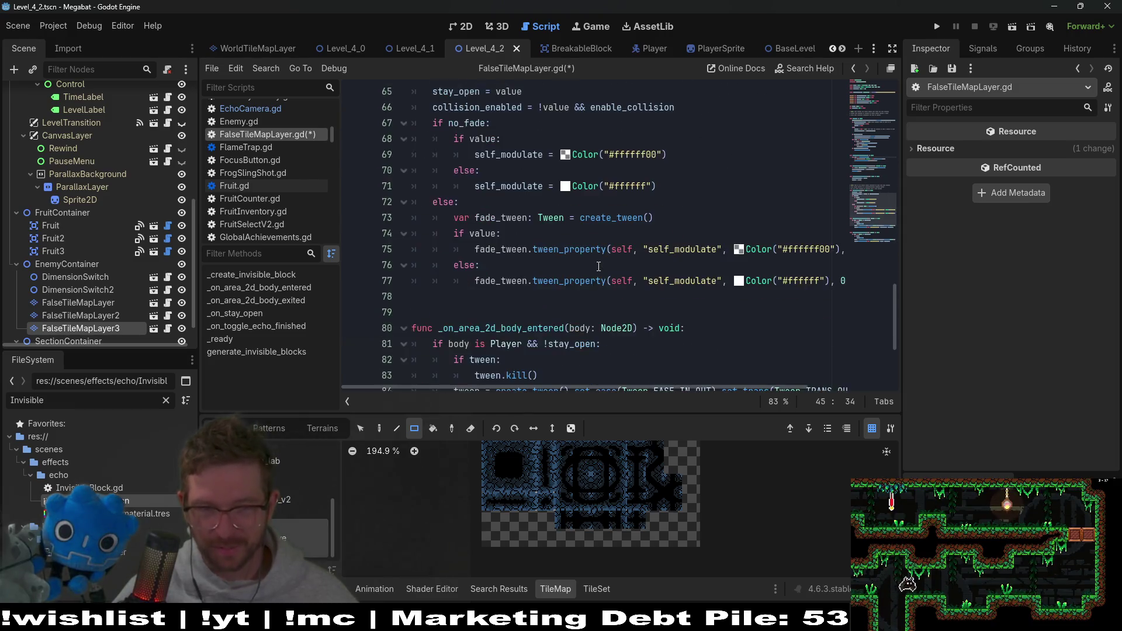
scroll(597, 266, up, 11)
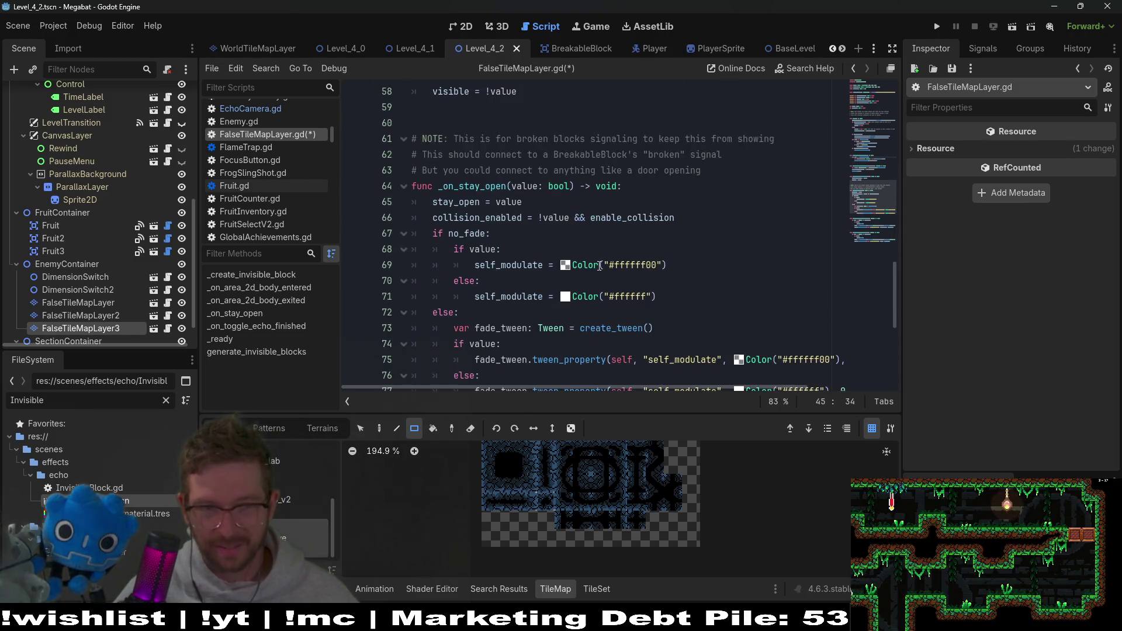
scroll(598, 265, up, 2)
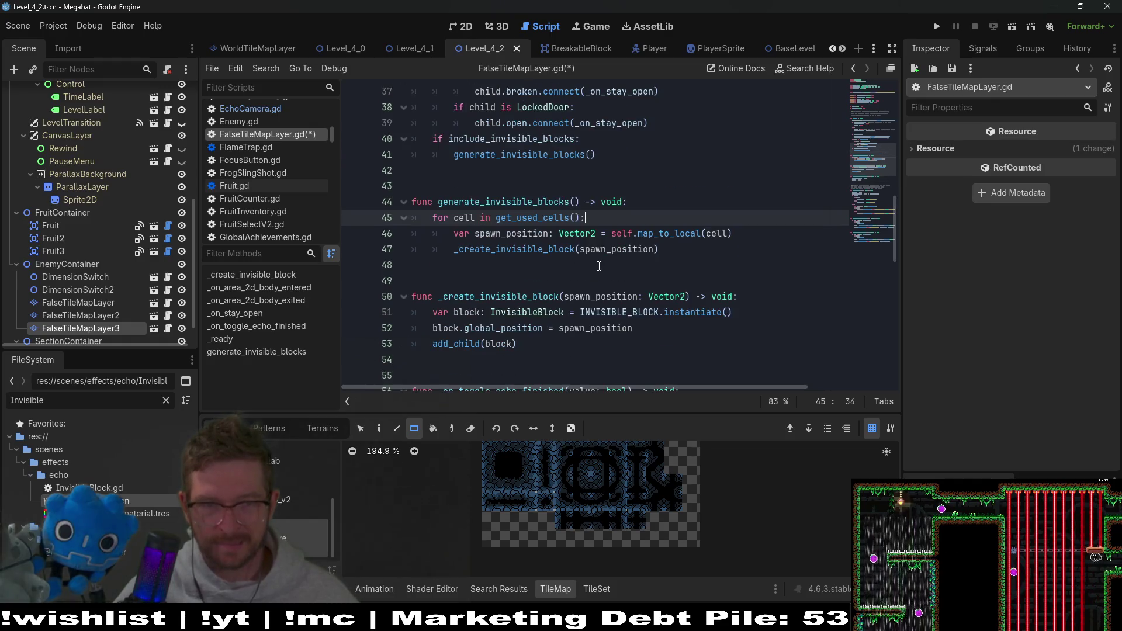
double_click(508, 296)
scroll(526, 269, up, 5)
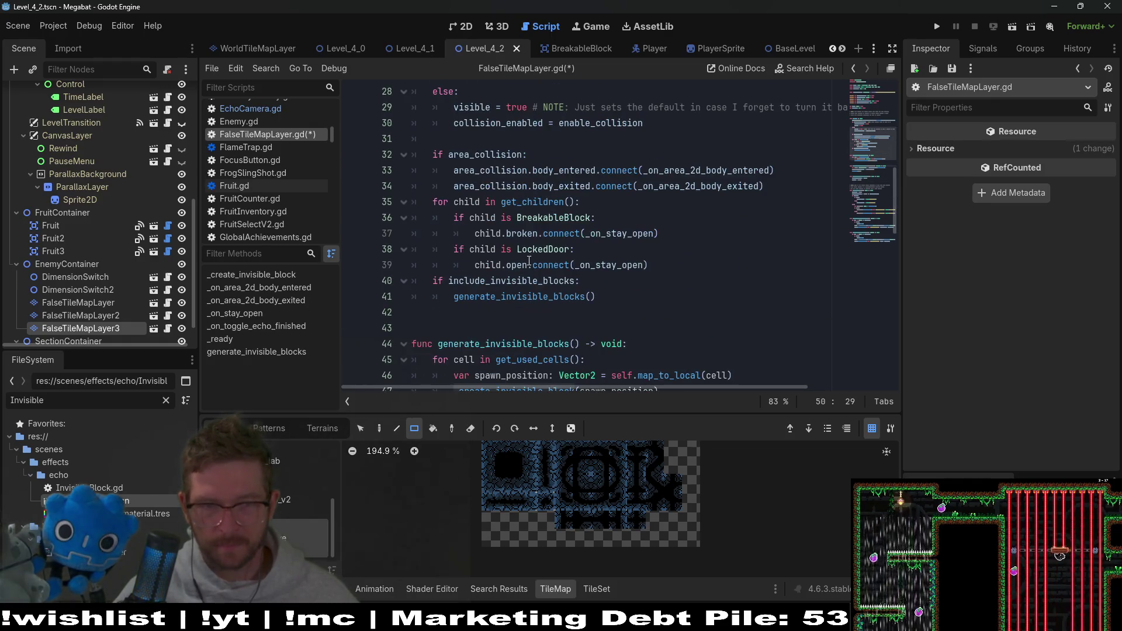
scroll(529, 263, up, 2)
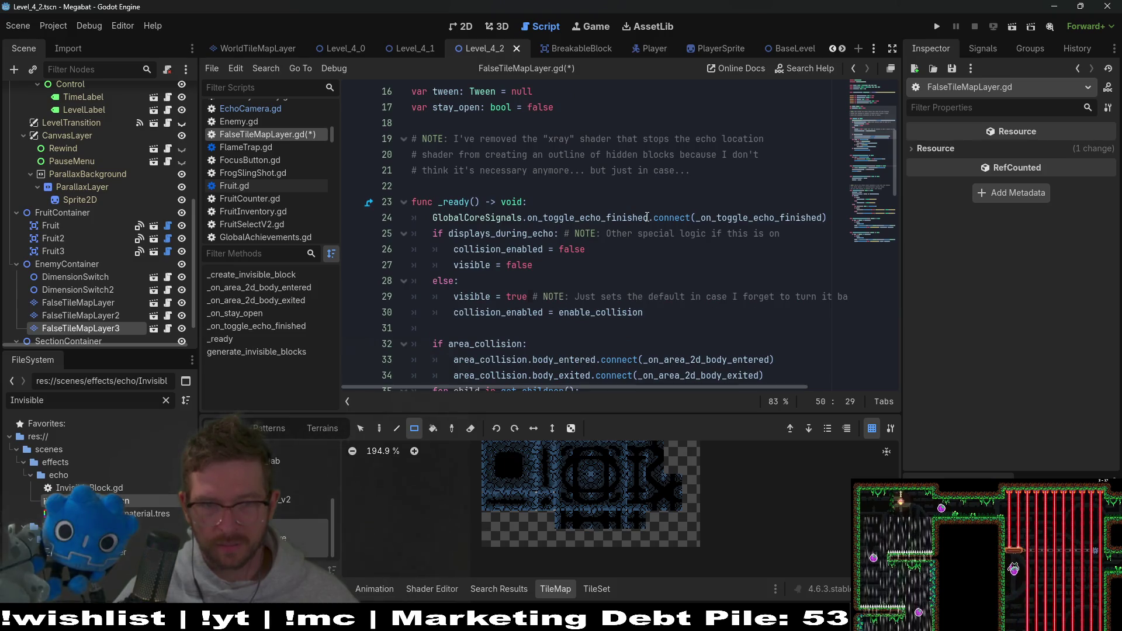
double_click(504, 233)
key(ctrl+c)
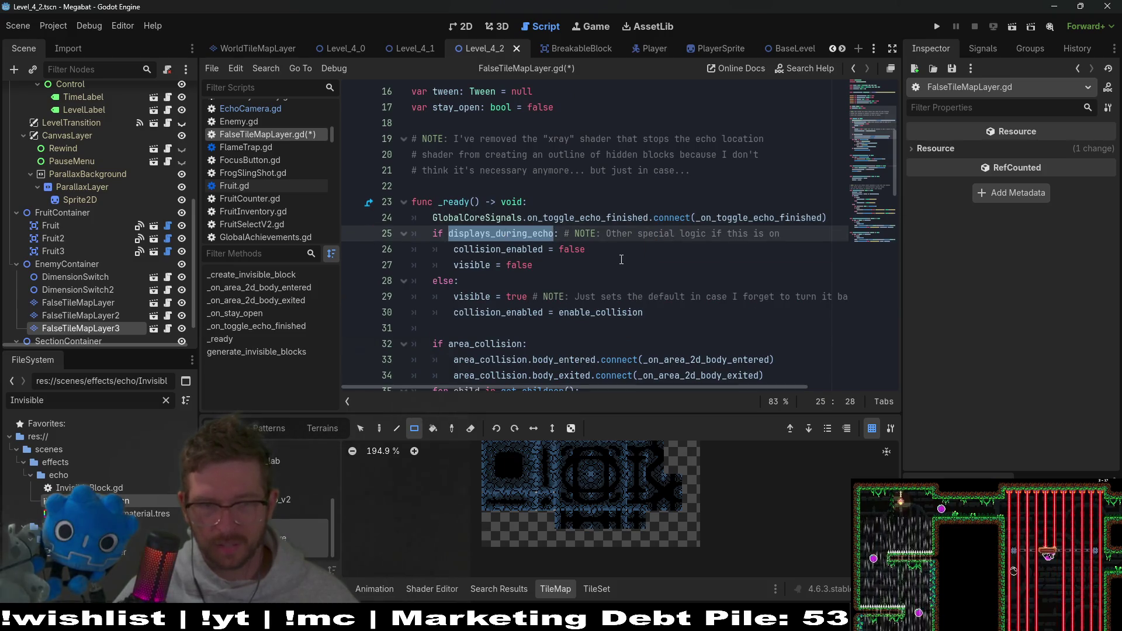
scroll(619, 258, down, 5)
scroll(620, 258, down, 5)
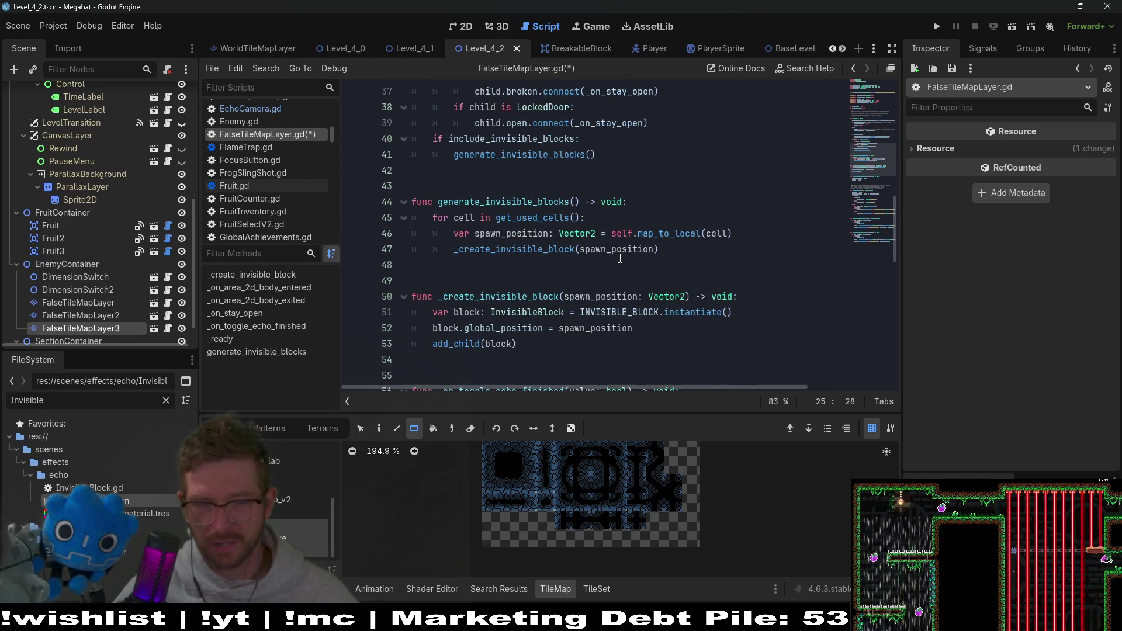
scroll(620, 259, up, 10)
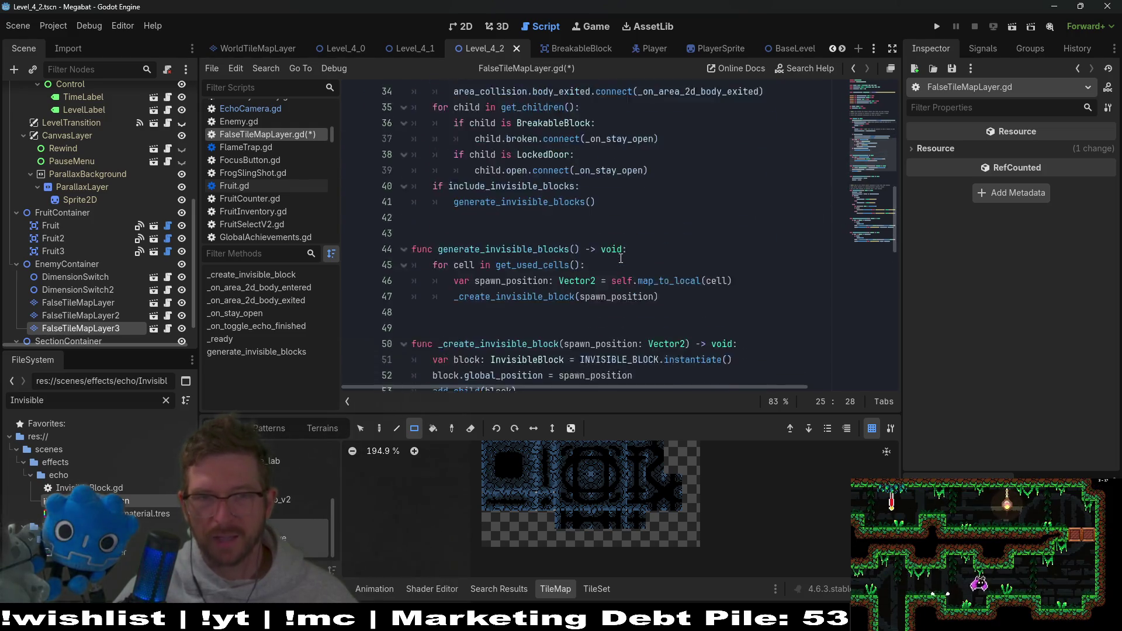
mouse_move(517, 234)
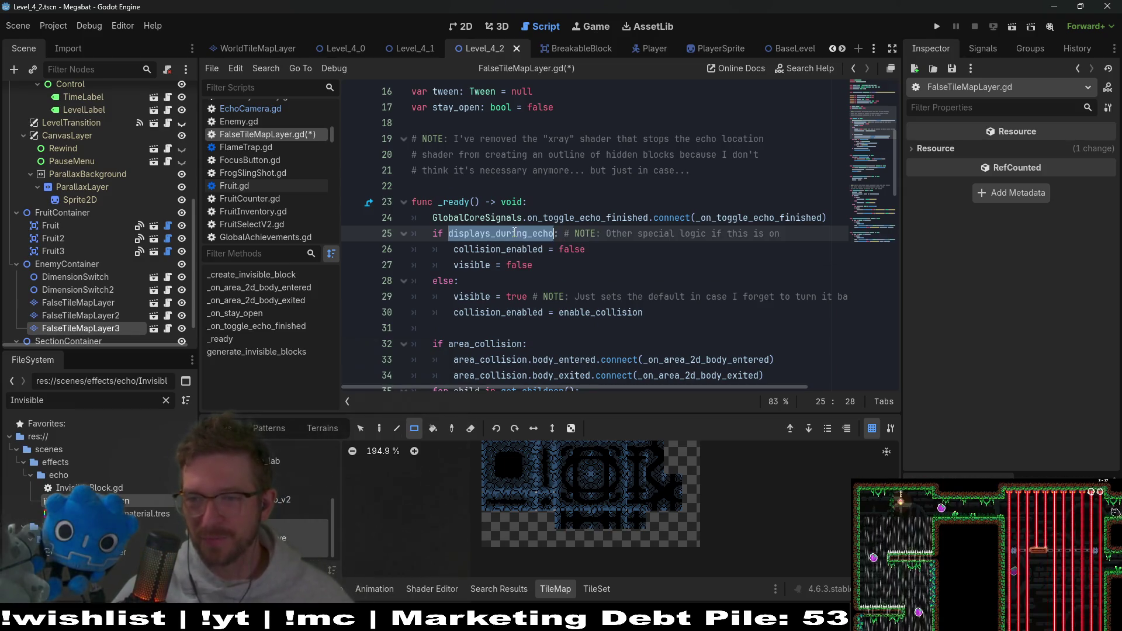
scroll(497, 298, down, 2)
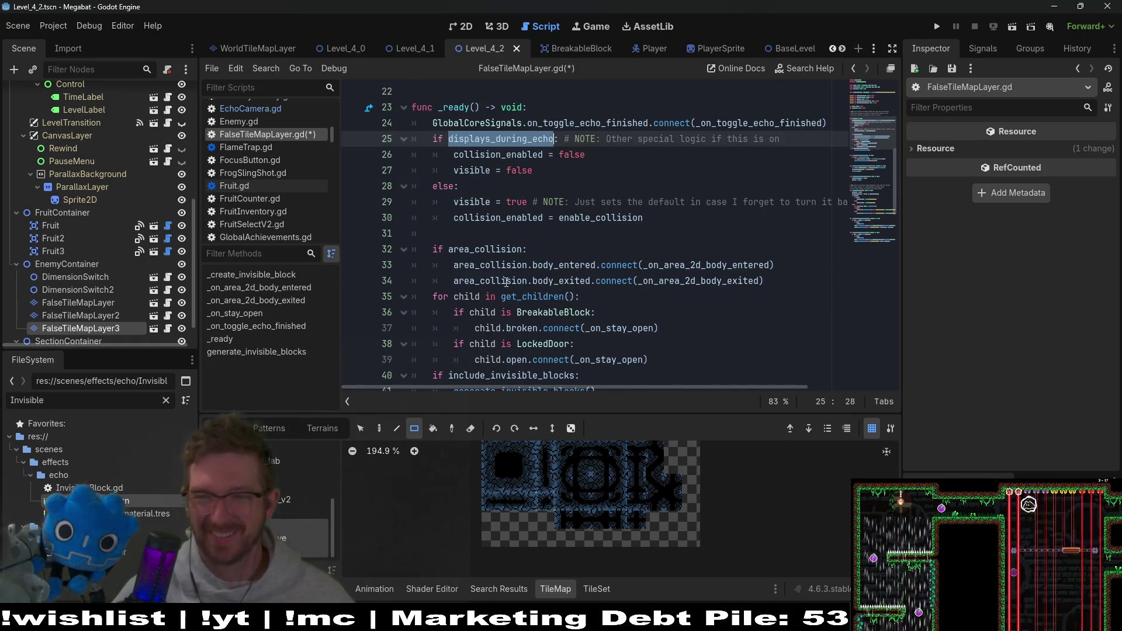
scroll(615, 269, down, 3)
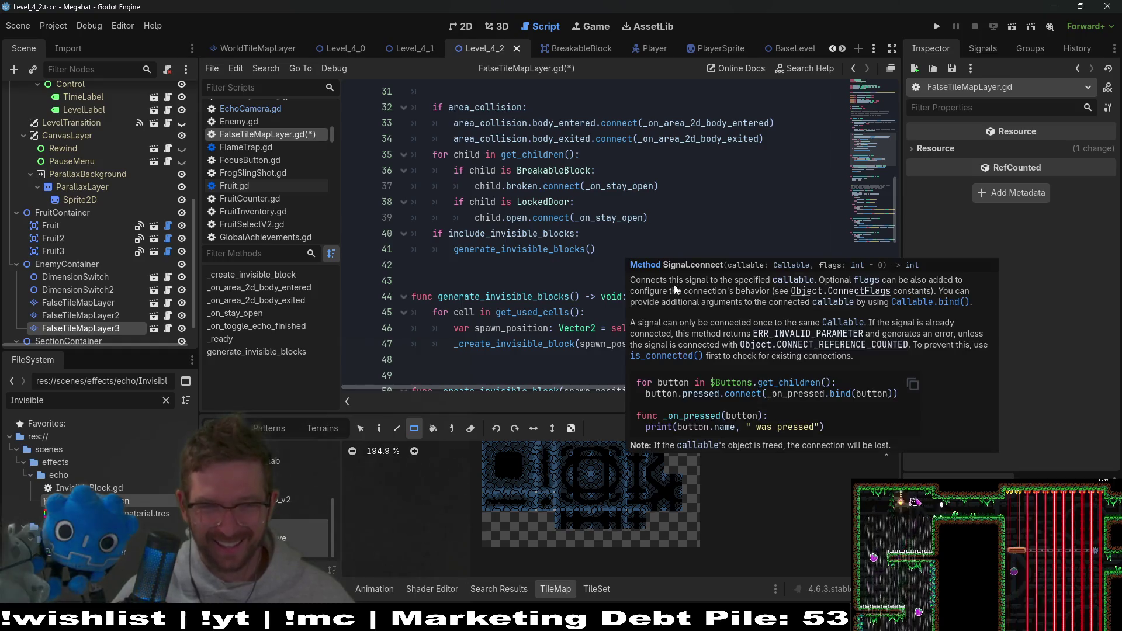
click(571, 250)
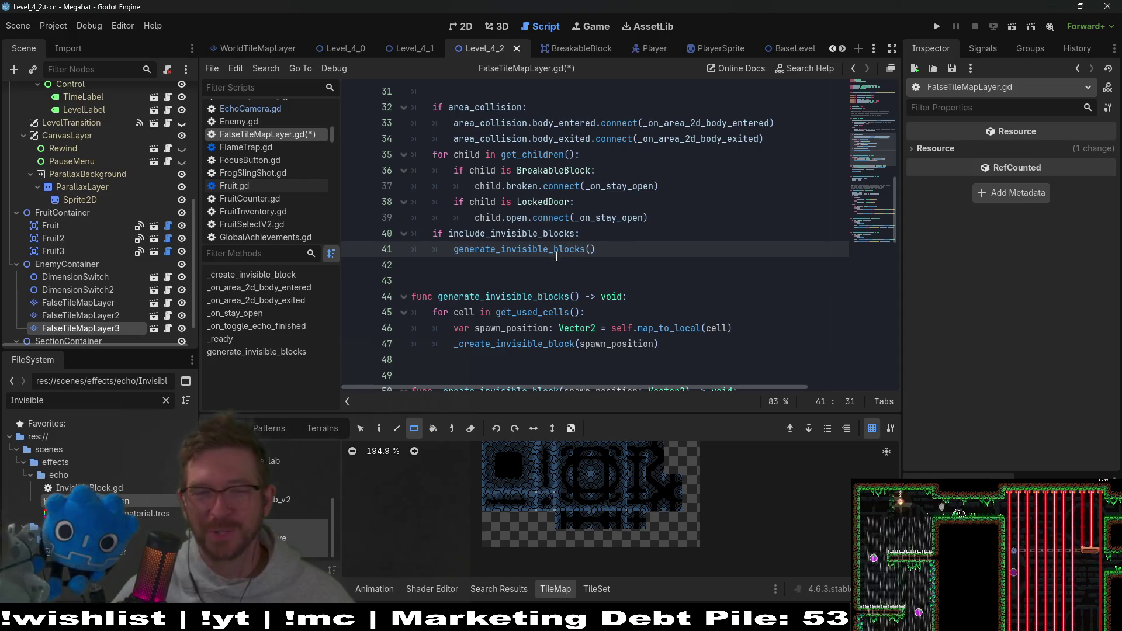
click(533, 282)
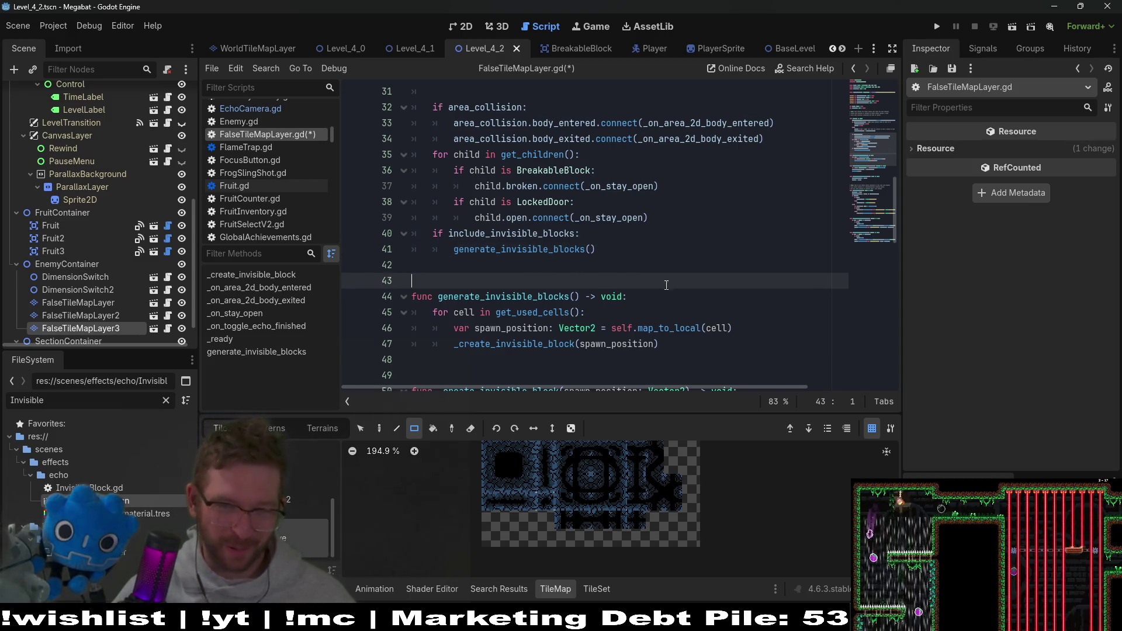
Insert an 'if displays_during_echo:' line at the top of _on_toggle_echo_finished.
click(640, 314)
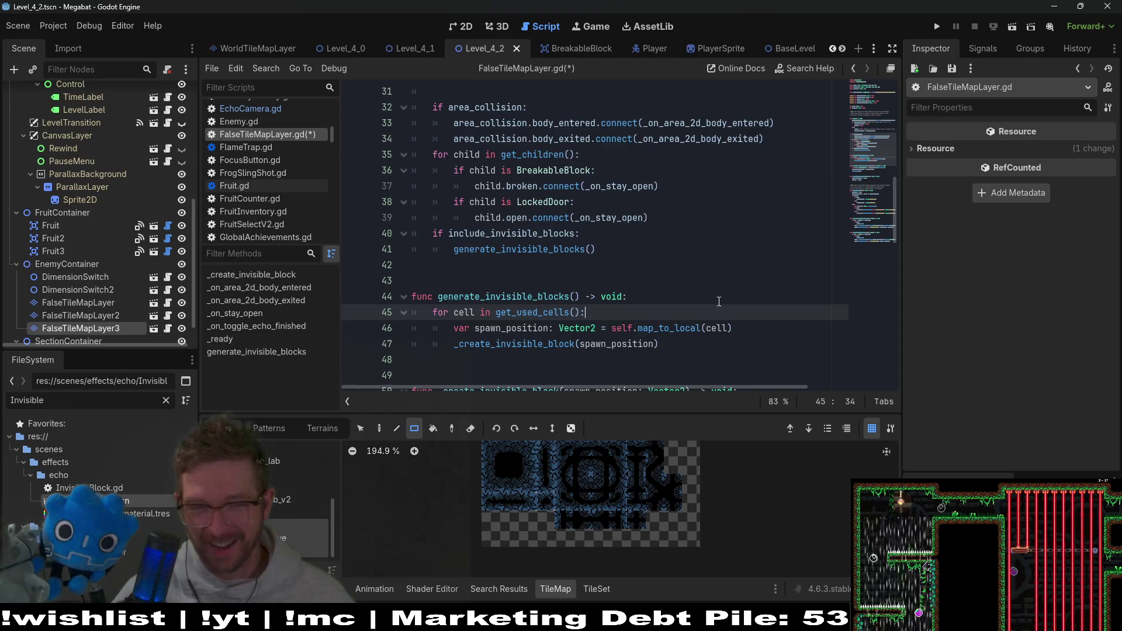
scroll(718, 301, down, 5)
click(616, 274)
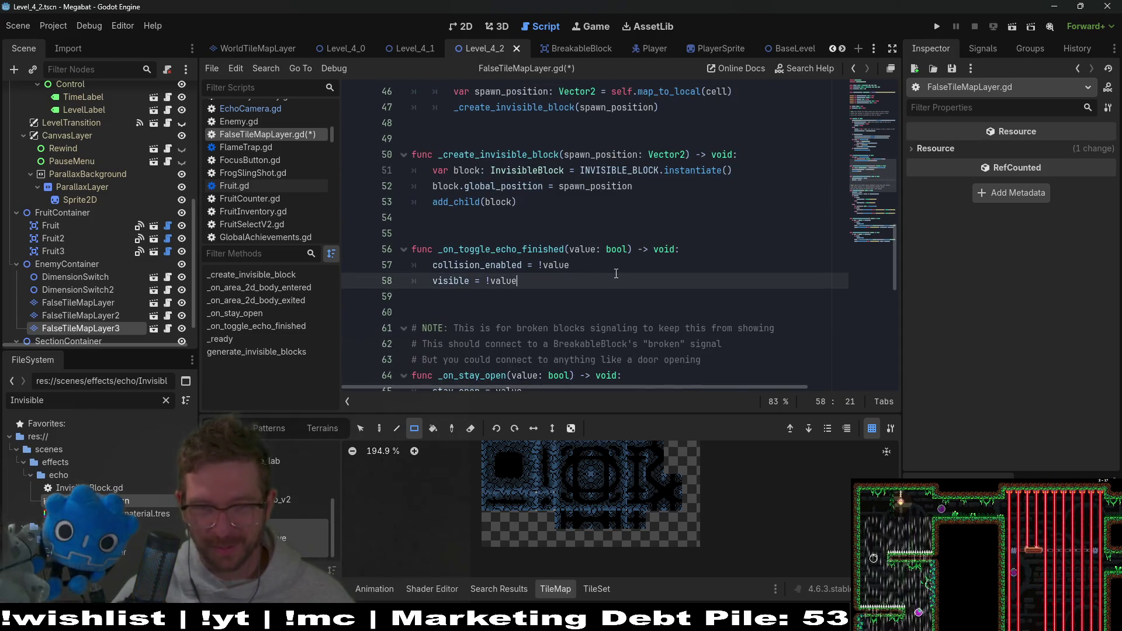
click(690, 248)
key(Return)
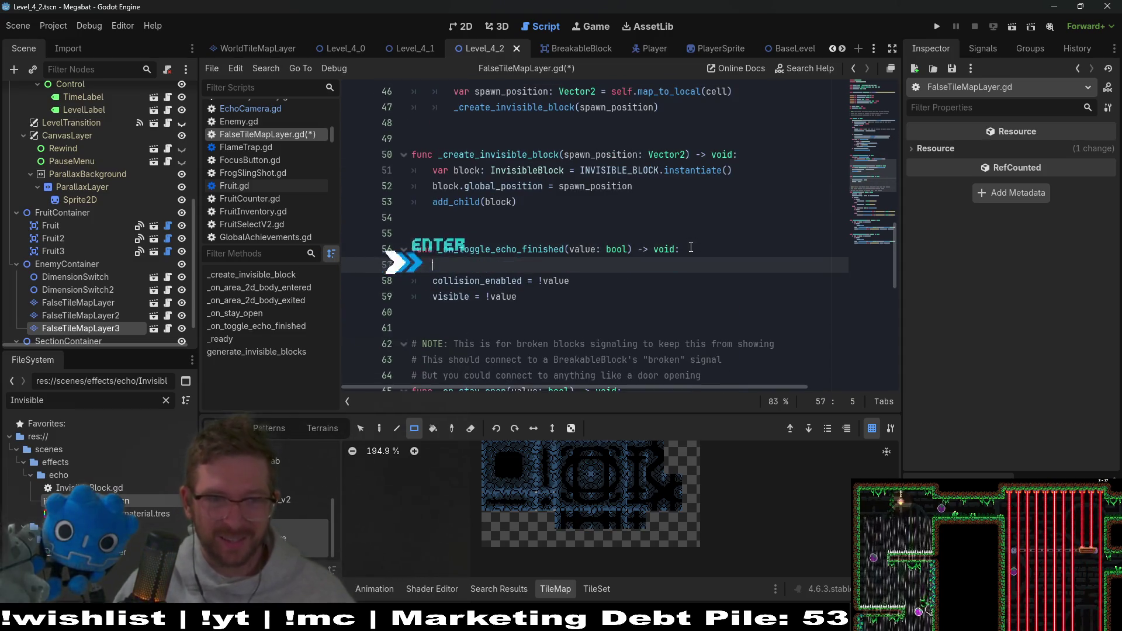
text(if)
key(ctrl+v)
text(:)
Add placeholder pass lines for the if branch and a new else branch.
key(Return)
key(BackSpace)
key(Tab)
text(pass)
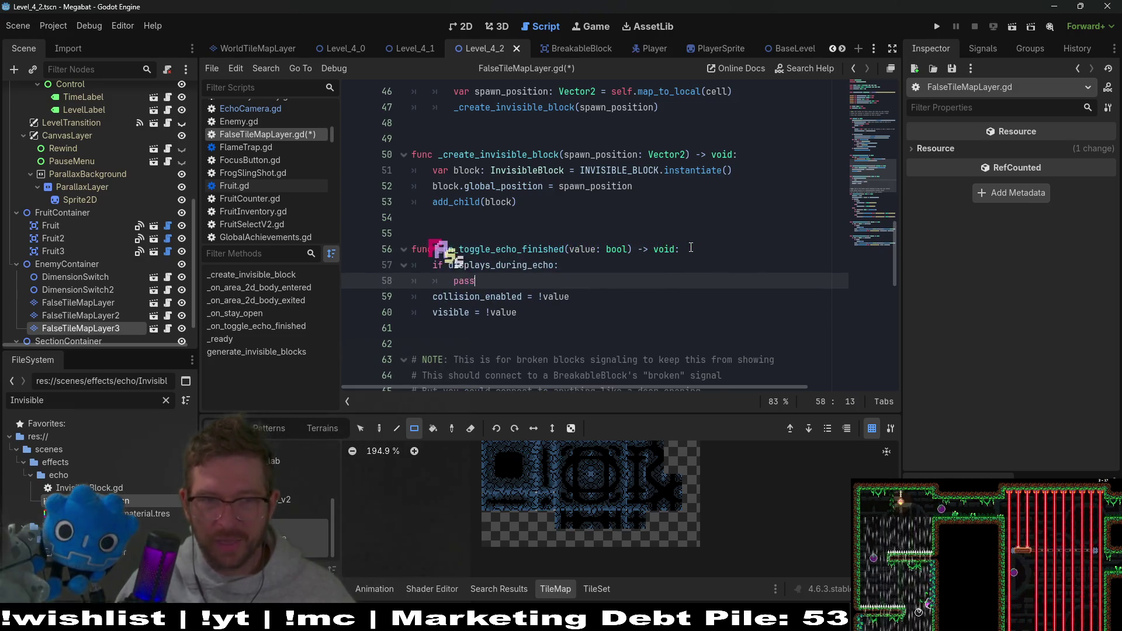
key(Return)
key(BackSpace)
key(Tab)
key(Return)
text(pass)
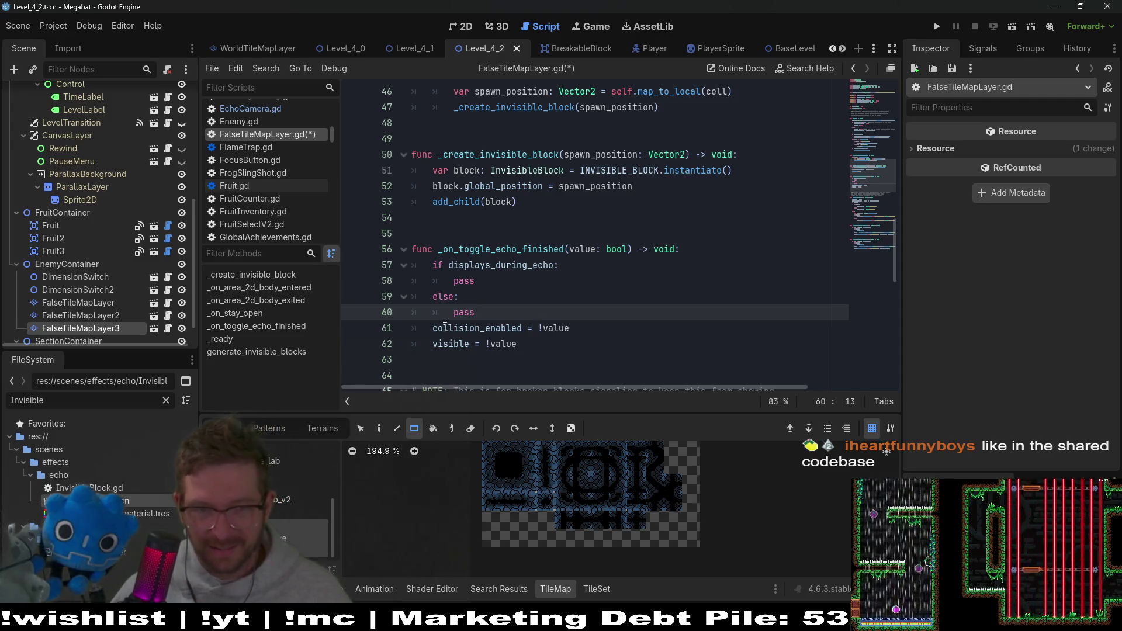
Indent the existing collision_enabled and visible !value assignments under else.
key(Down)
key(Home)
double_click(463, 325)
double_click(469, 344)
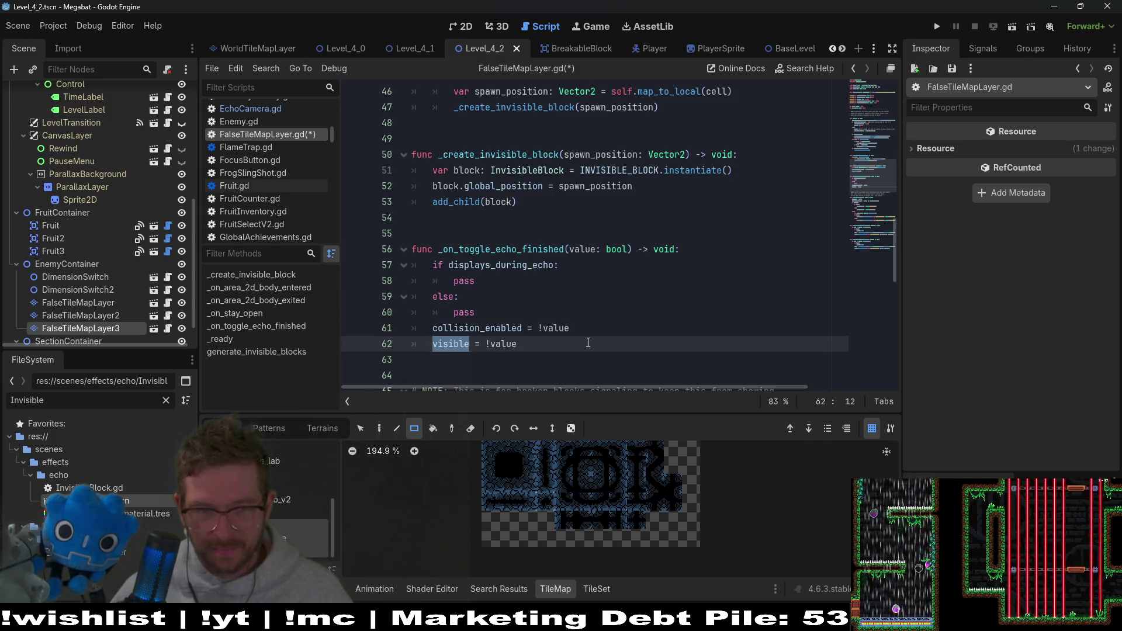
click(490, 264)
mouse_move(524, 344)
mouse_down()
mouse_move(543, 327)
mouse_move(468, 343)
mouse_move(375, 336)
mouse_up()
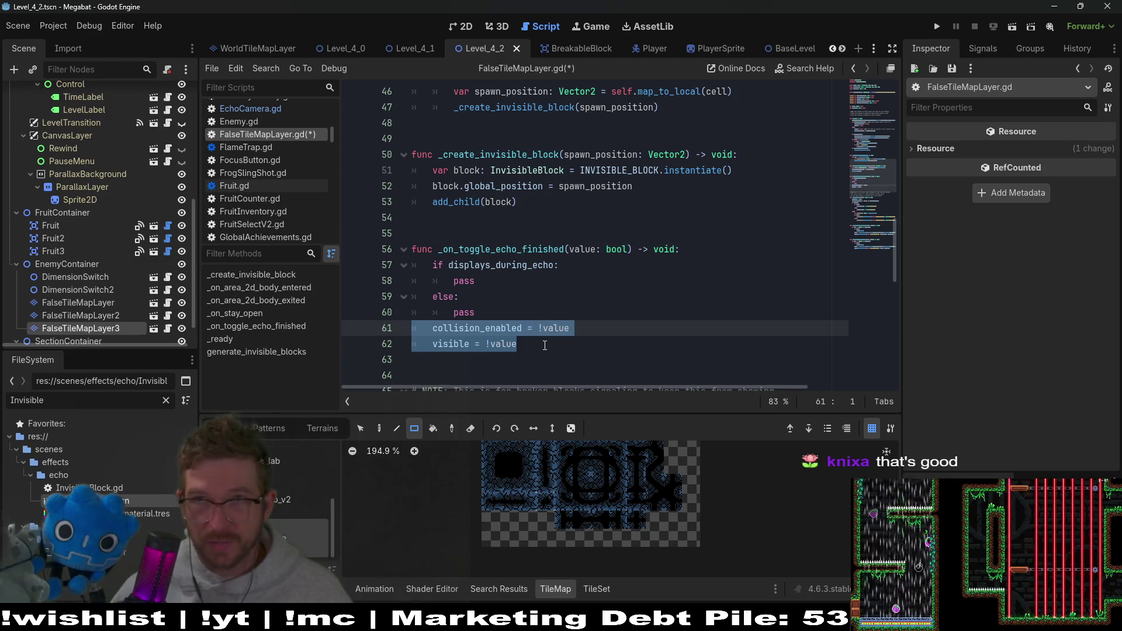
key(Tab)
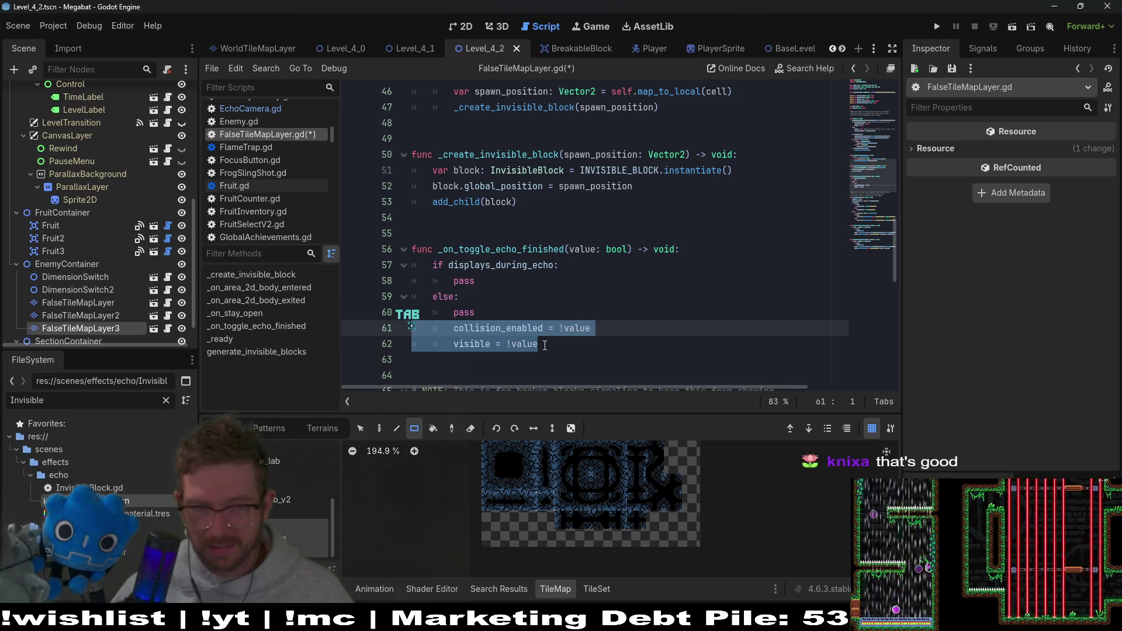
Copy both assignments into the if branch, replacing both placeholder pass lines.
click(542, 346)
drag(555, 344, 559, 319)
key(ctrl+c)
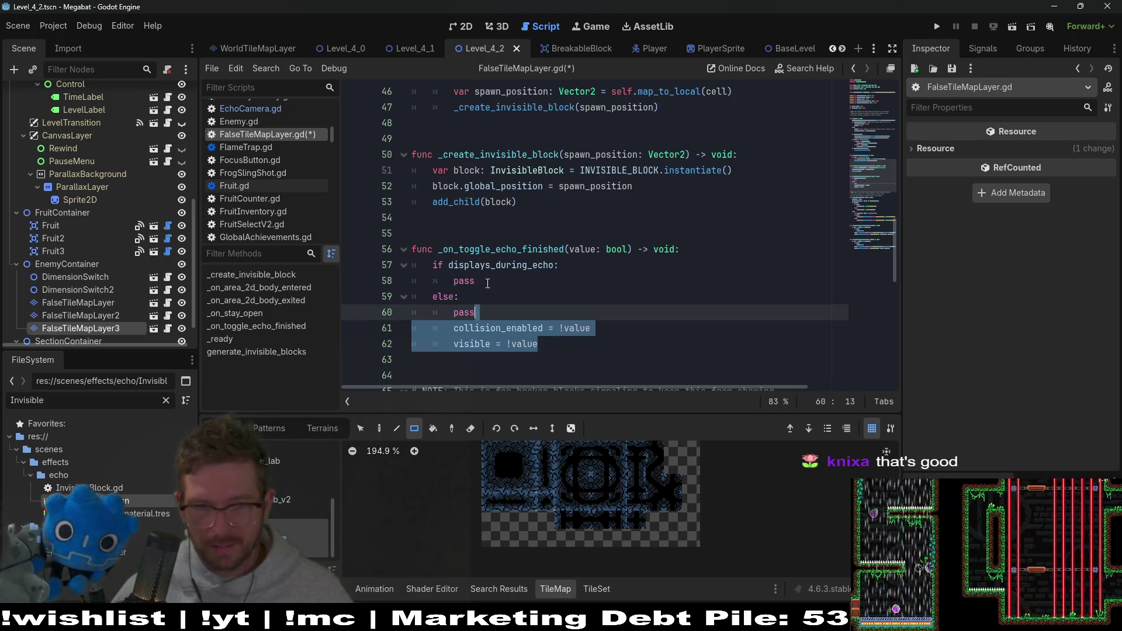
drag(488, 283, 597, 268)
key(ctrl+v)
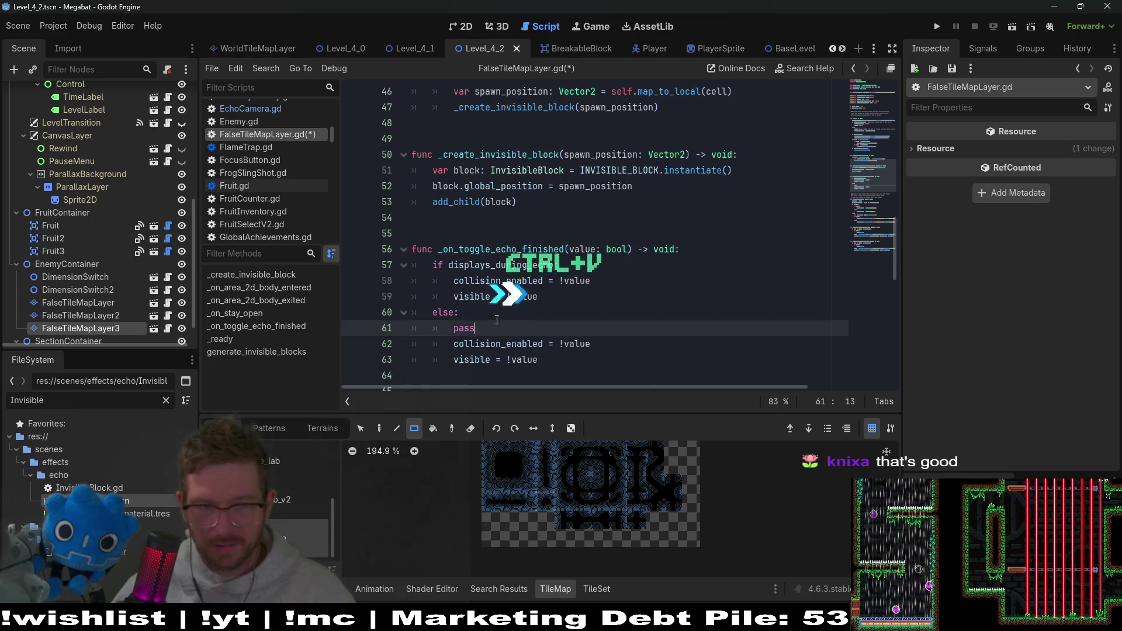
key(BackSpace)
key(BackSpace)
key(BackSpace)
Drop the ! so the if branch assigns value, then save the script.
click(514, 296)
key(BackSpace)
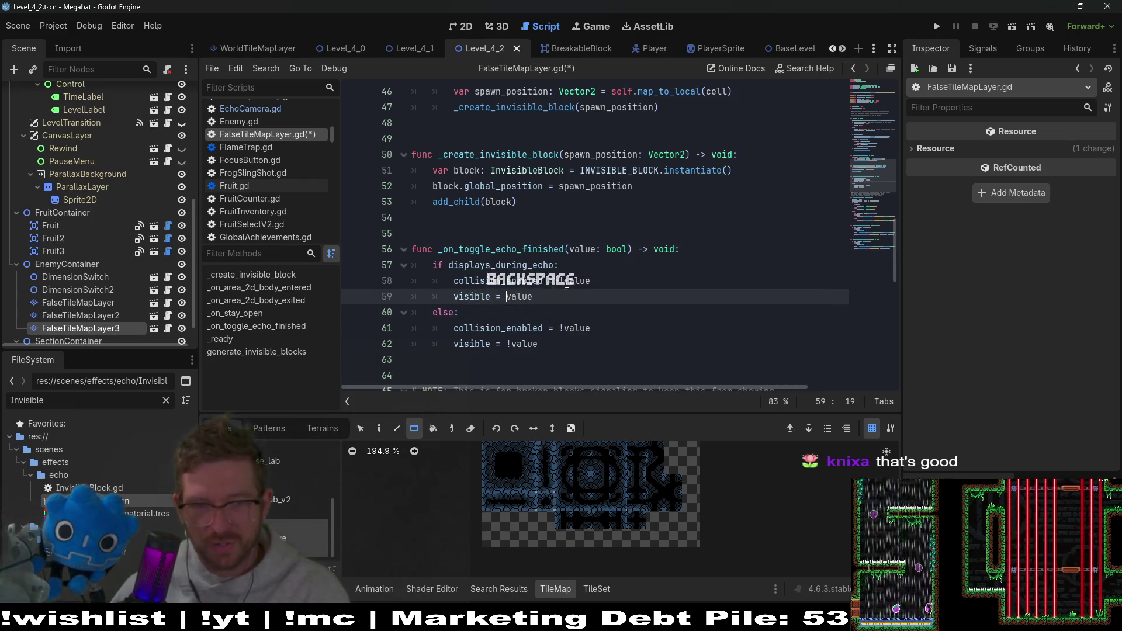
click(563, 281)
key(BackSpace)
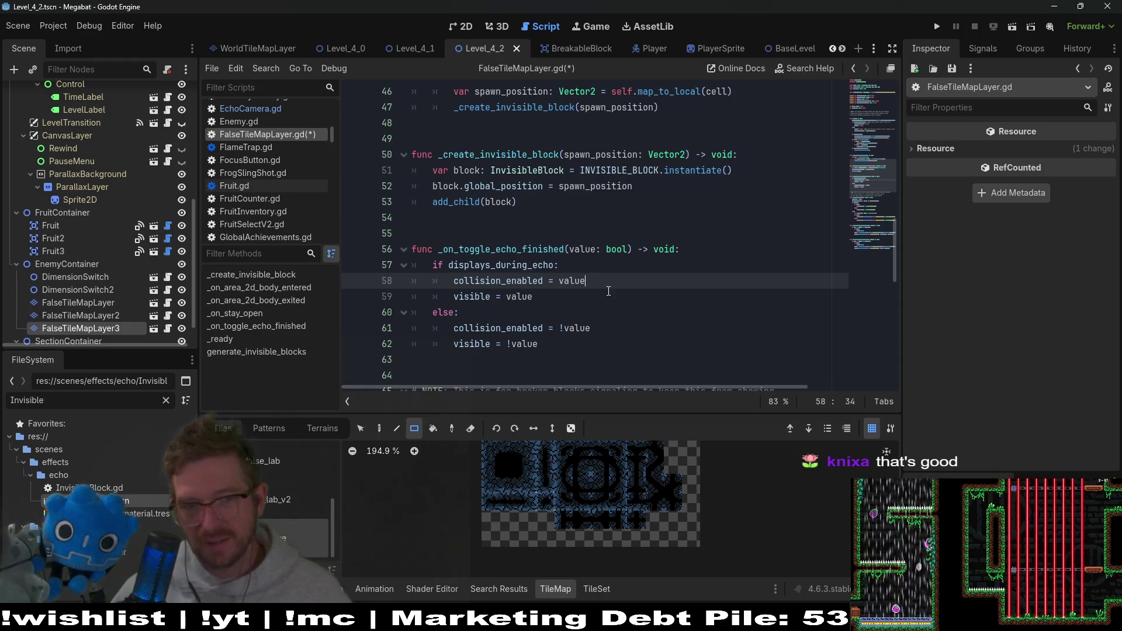
click(608, 291)
key(ctrl+s)
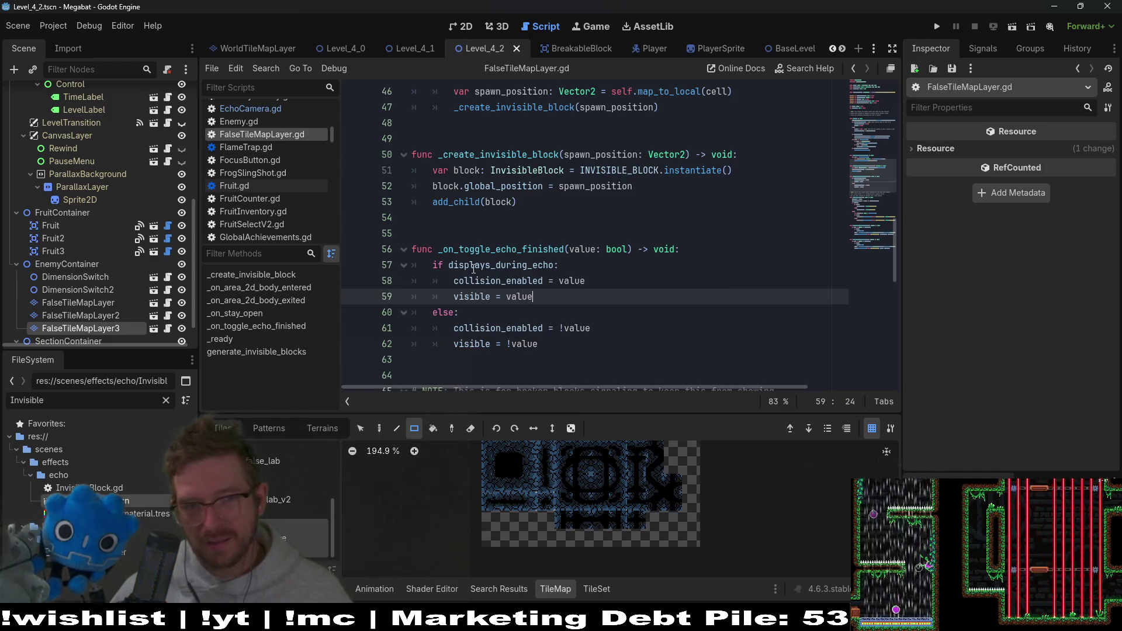
double_click(473, 268)
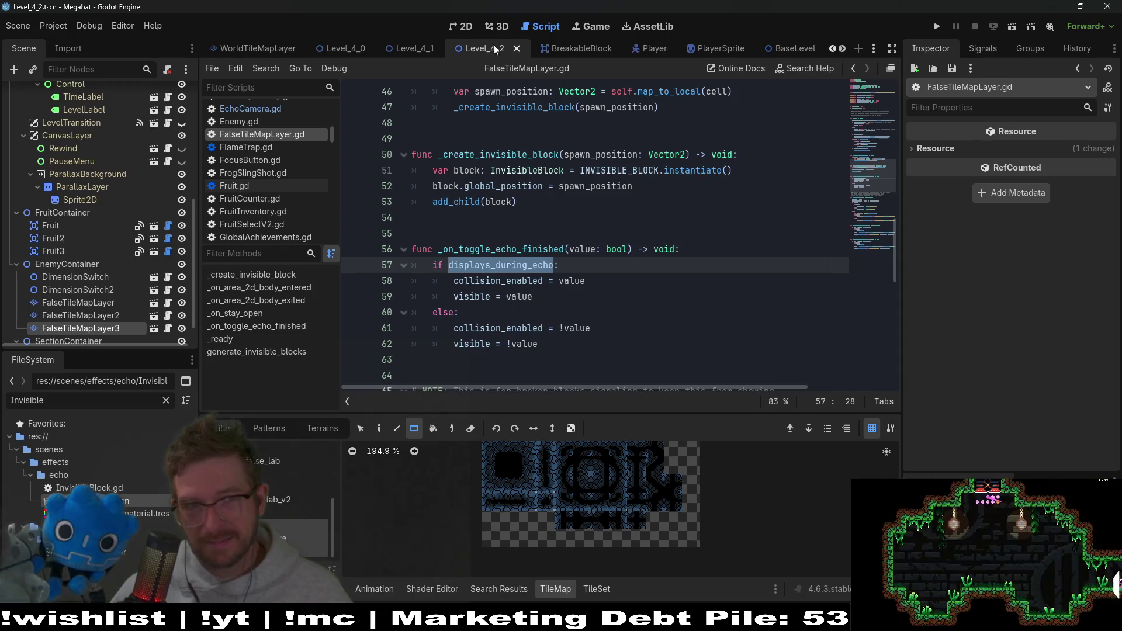
Turn on Displays During Echo and Enable Collision for FalseTileMapLayer3 in the Inspector.
click(461, 26)
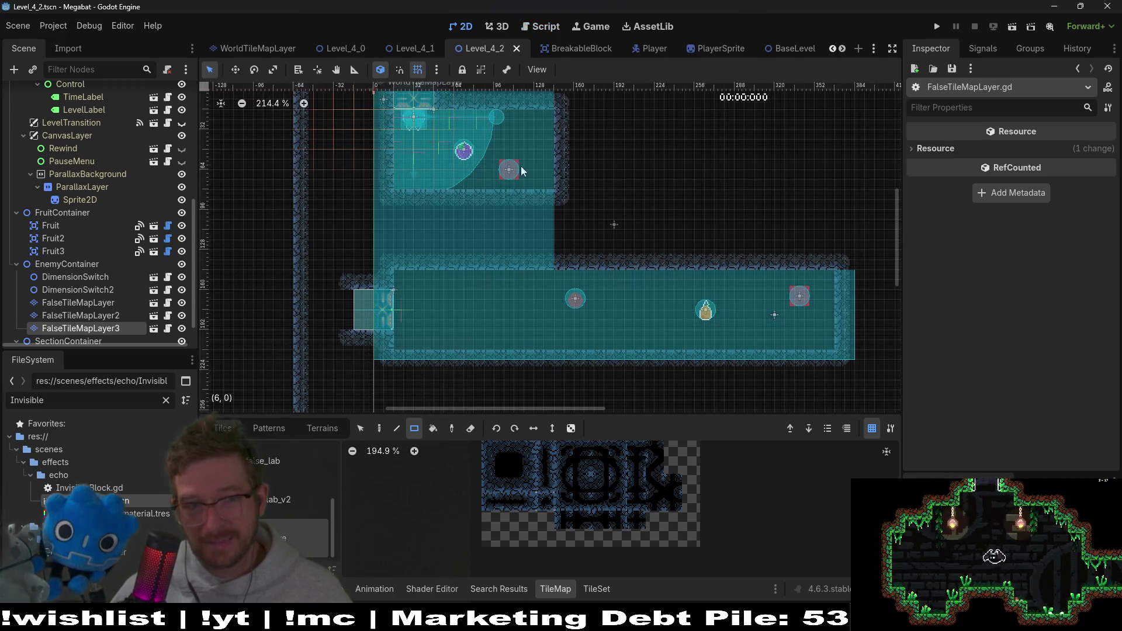
click(112, 329)
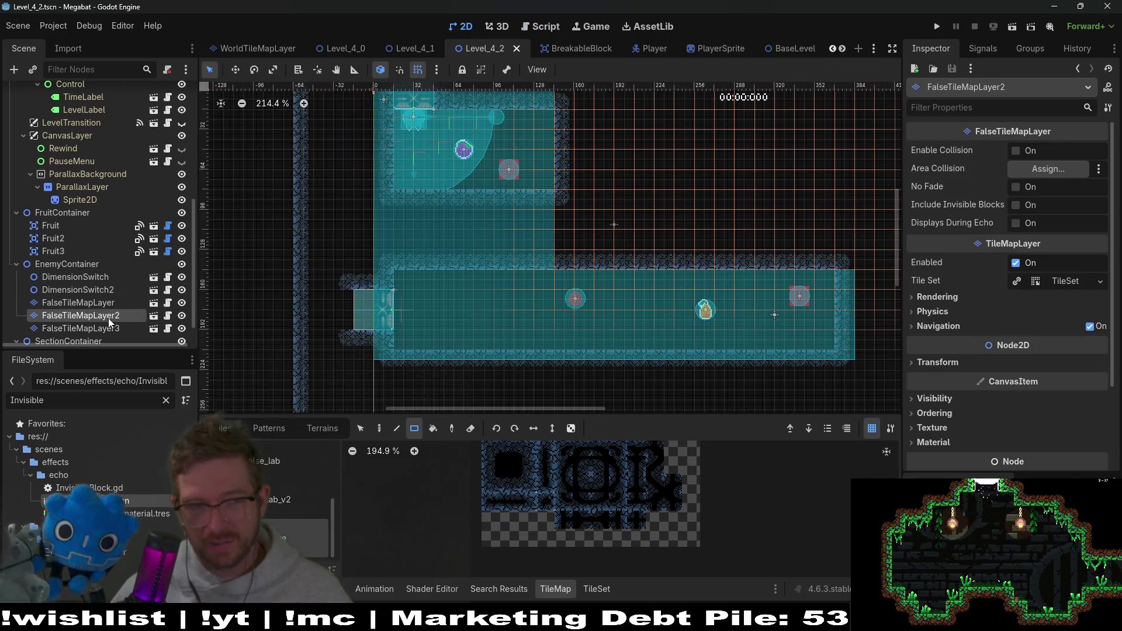
click(1016, 224)
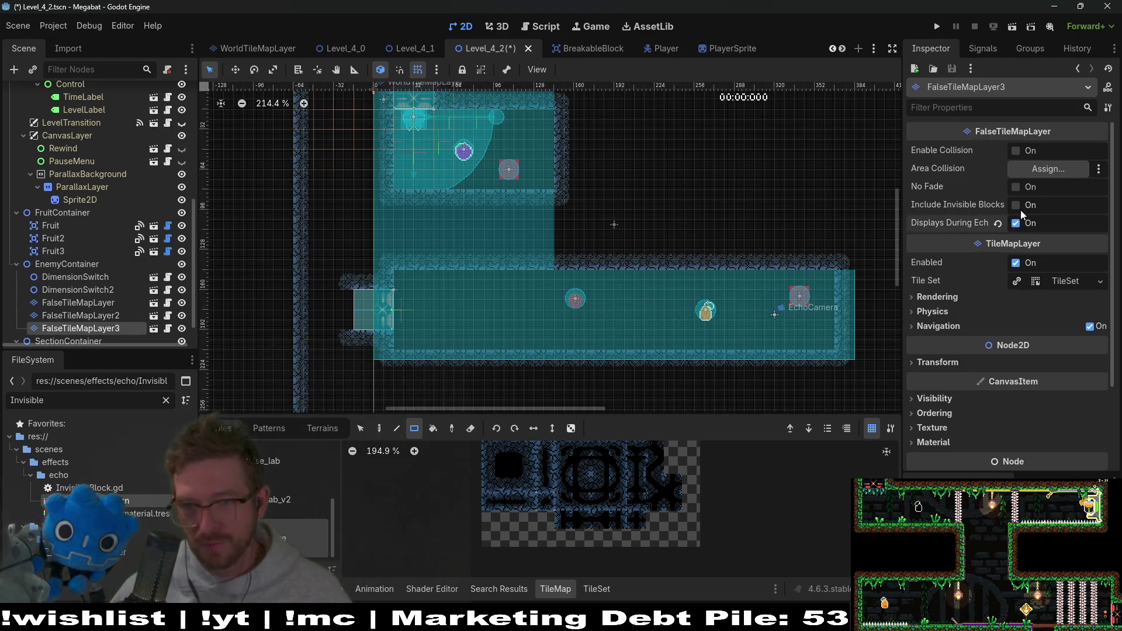
click(1017, 151)
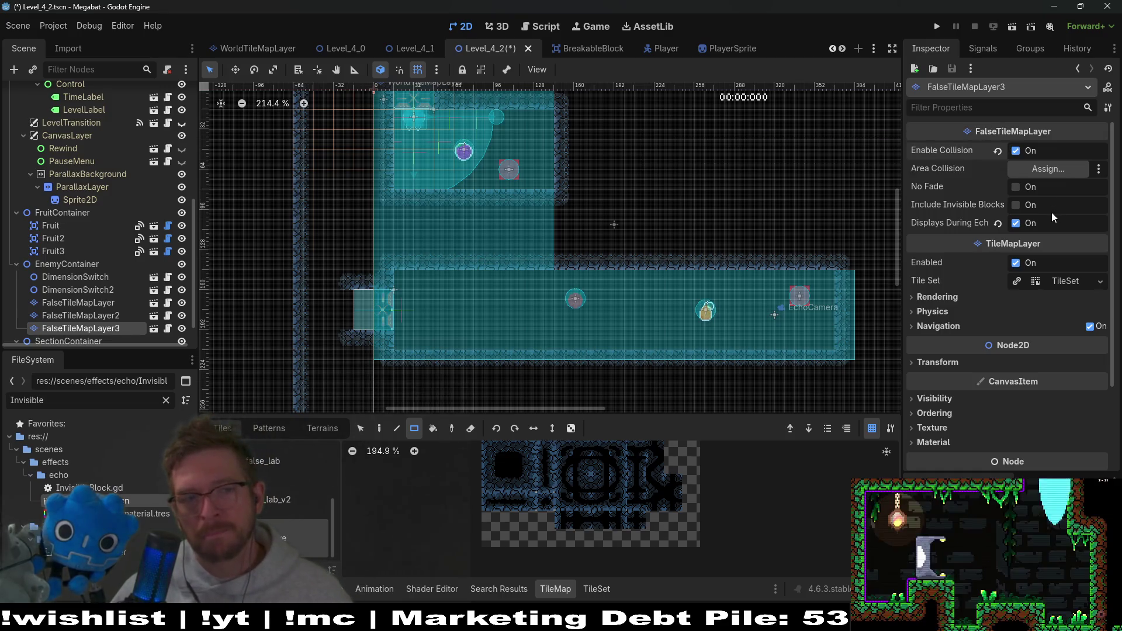
Review the collision_enabled logic in the layer script's _ready, then save Level_4_2 in 2D view.
click(168, 328)
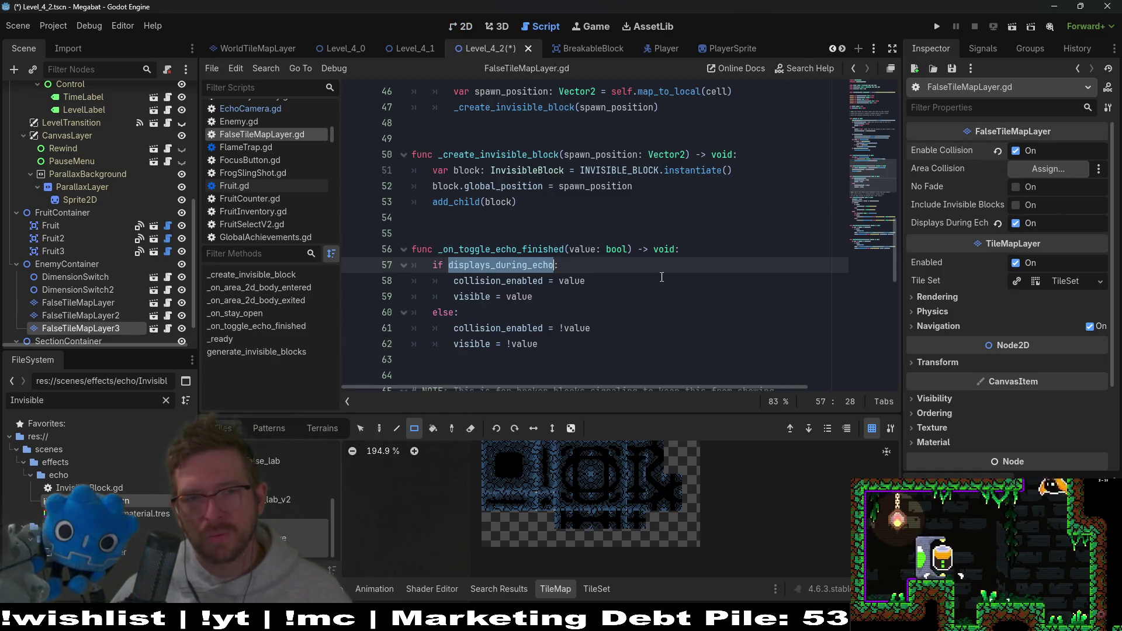
scroll(585, 263, up, 10)
scroll(592, 283, down, 2)
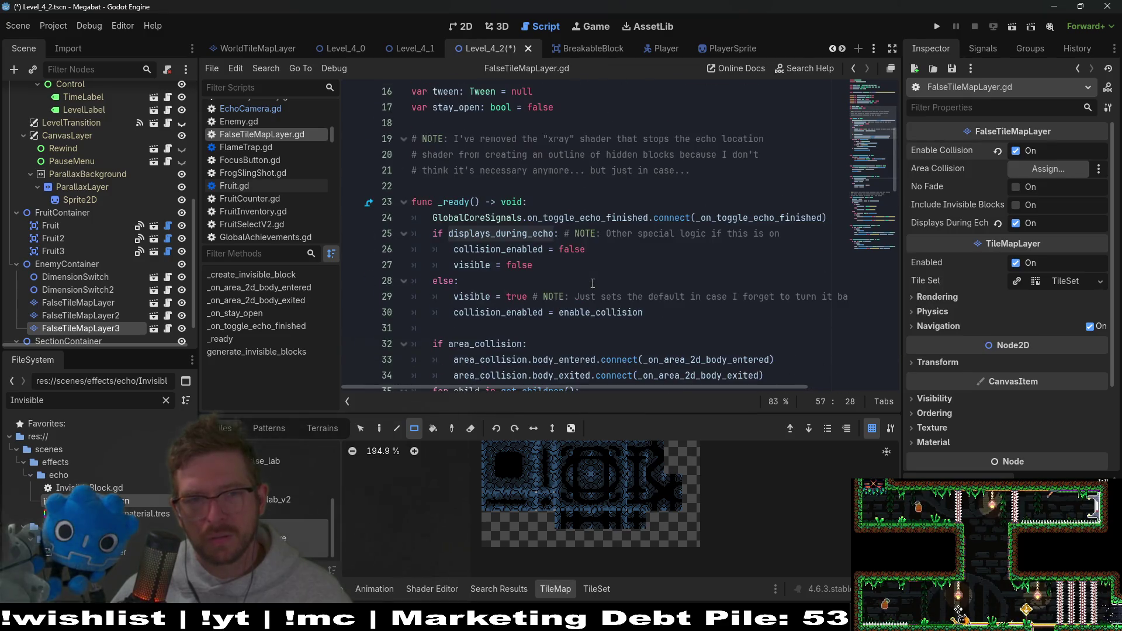
double_click(519, 249)
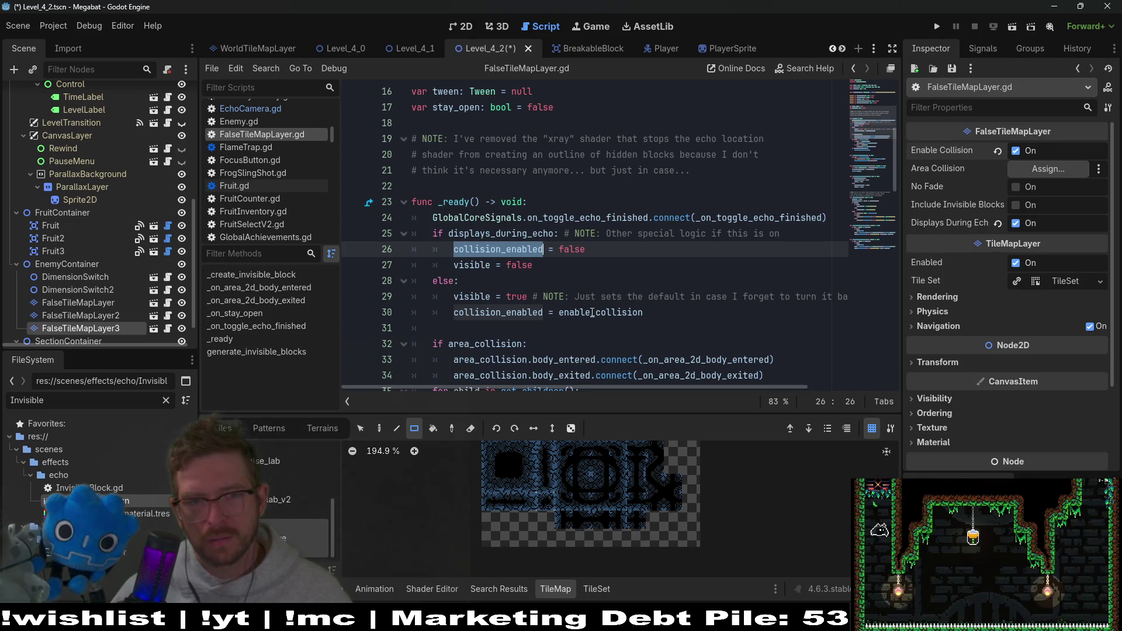
double_click(592, 313)
click(657, 298)
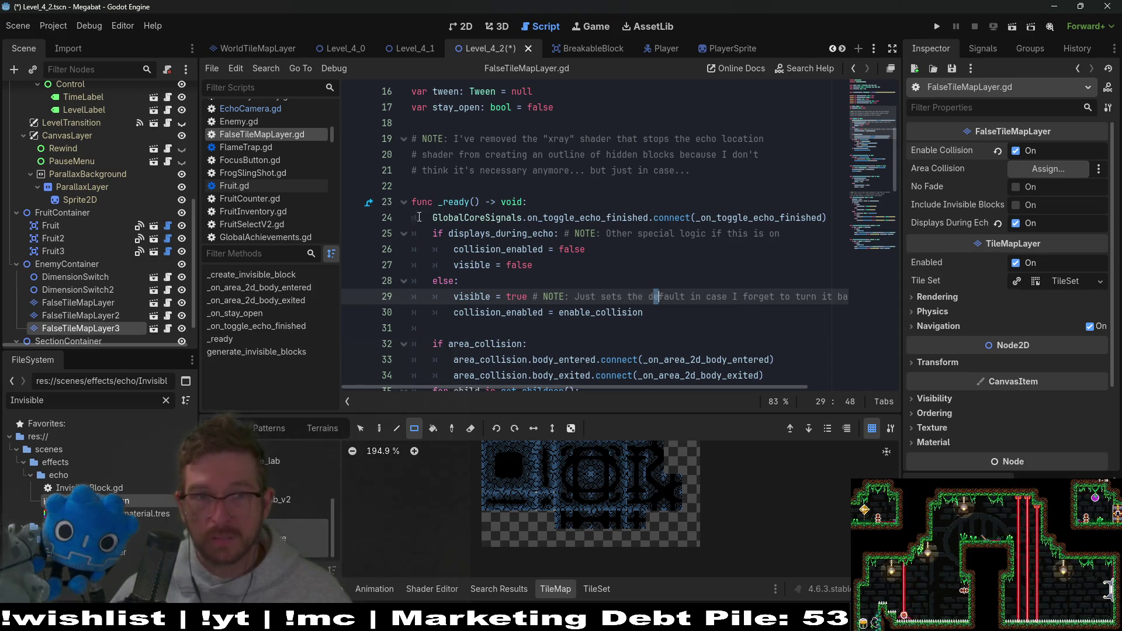
click(466, 28)
key(ctrl+s)
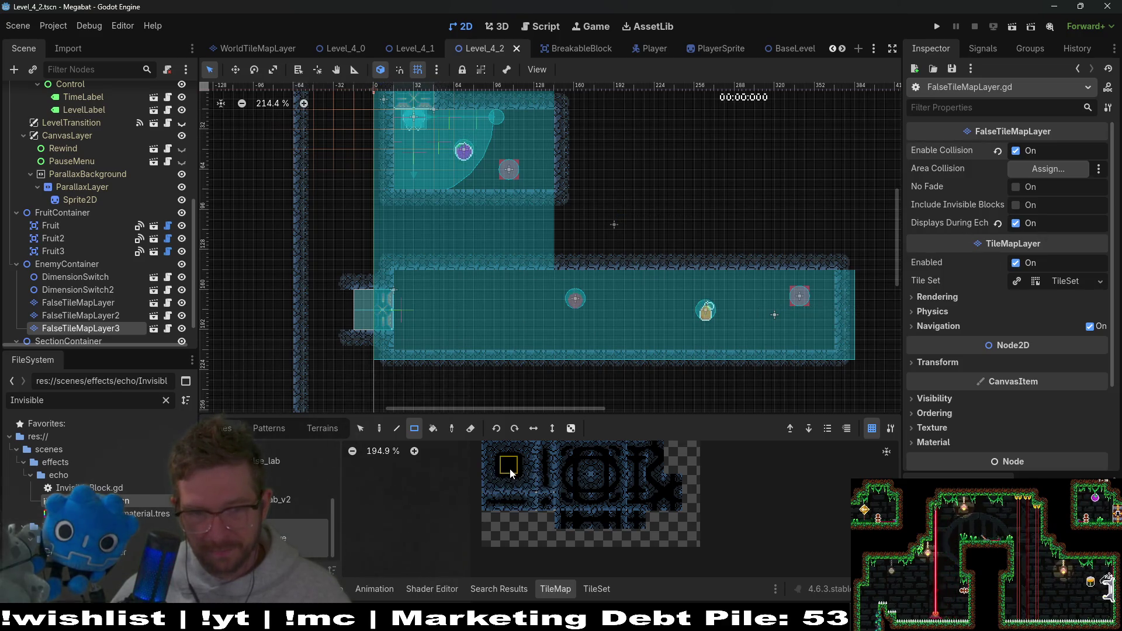
Erase the left part of the lower corridor and paint a wall column at its new end.
mouse_move(349, 338)
mouse_down()
mouse_move(384, 332)
mouse_move(384, 344)
mouse_up()
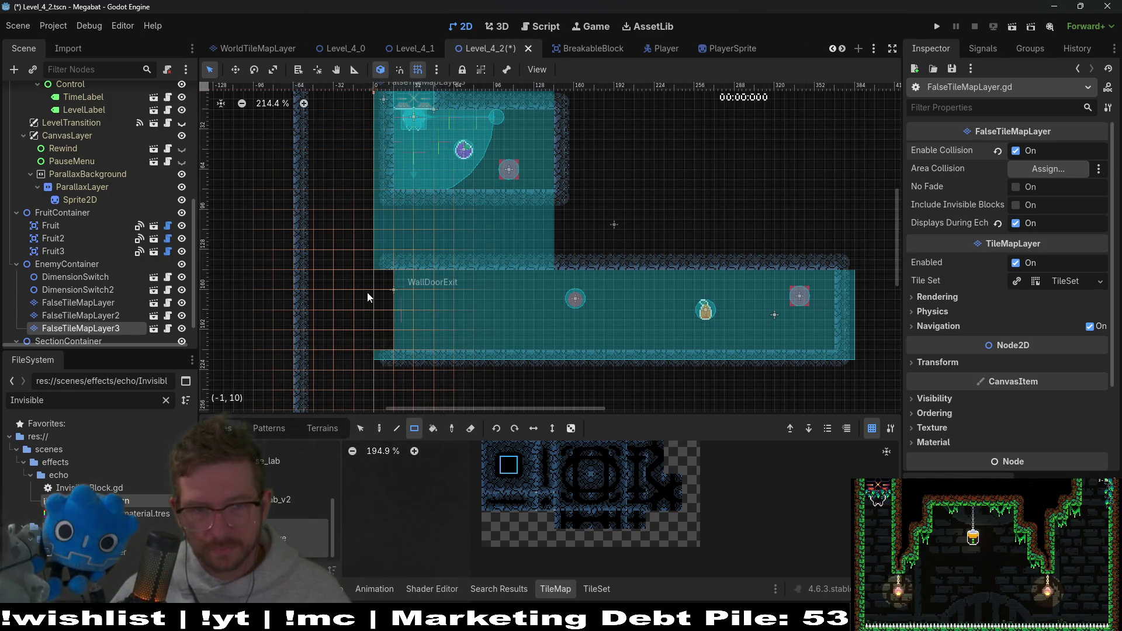
mouse_move(359, 273)
mouse_down()
mouse_move(464, 348)
mouse_move(541, 353)
mouse_up()
click(531, 466)
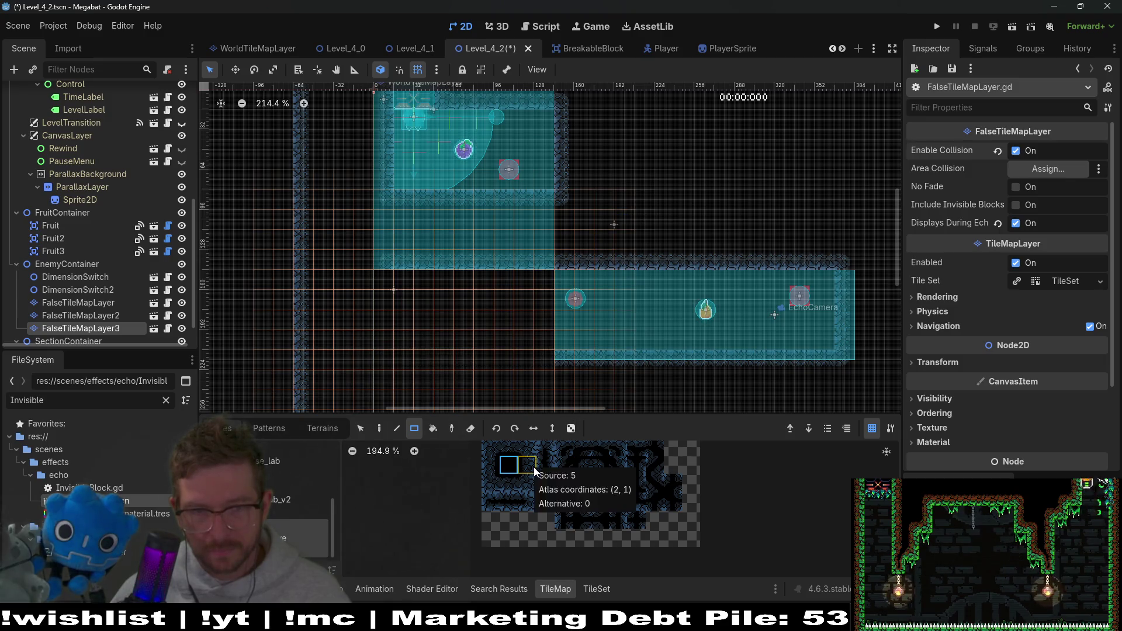
drag(541, 269, 548, 325)
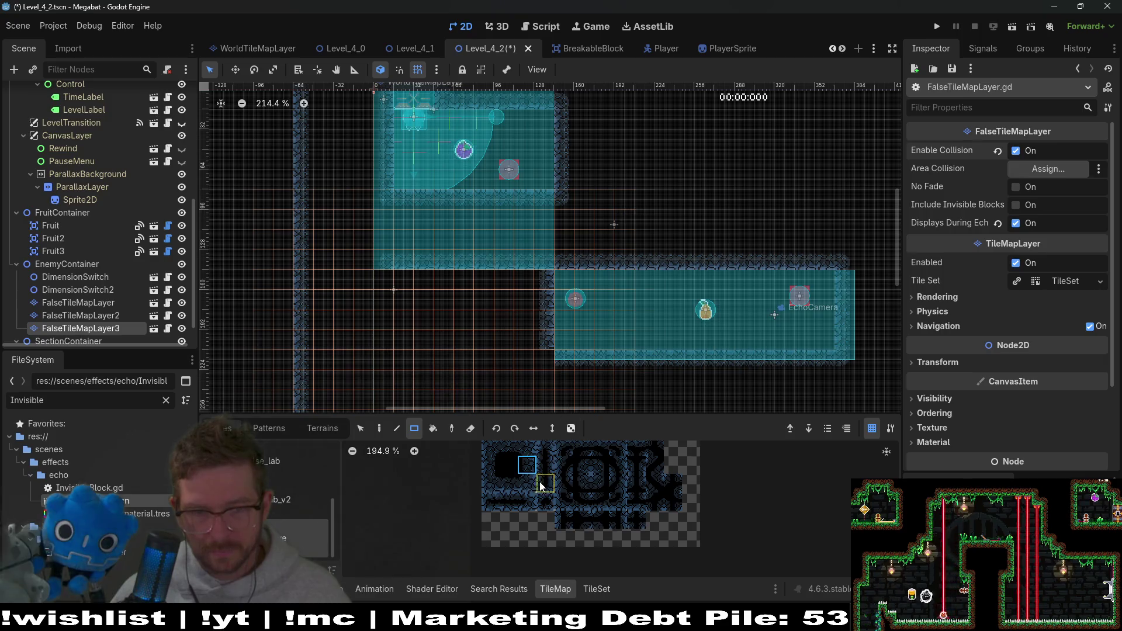
Finish the wall's bottom and top tiles, then run the current scene.
click(545, 365)
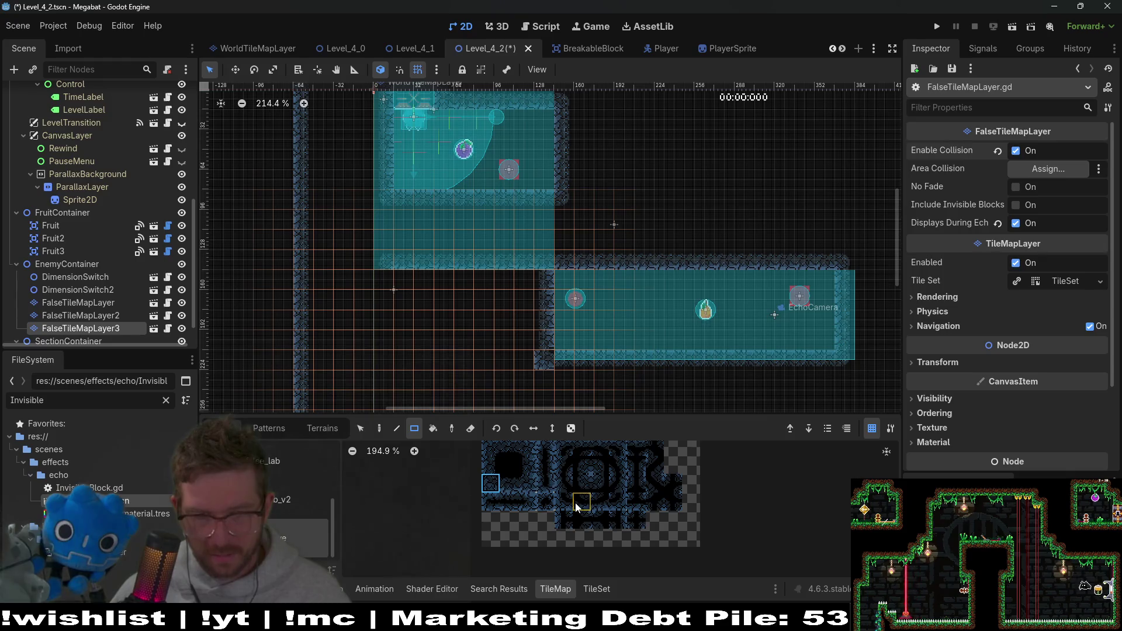
click(587, 488)
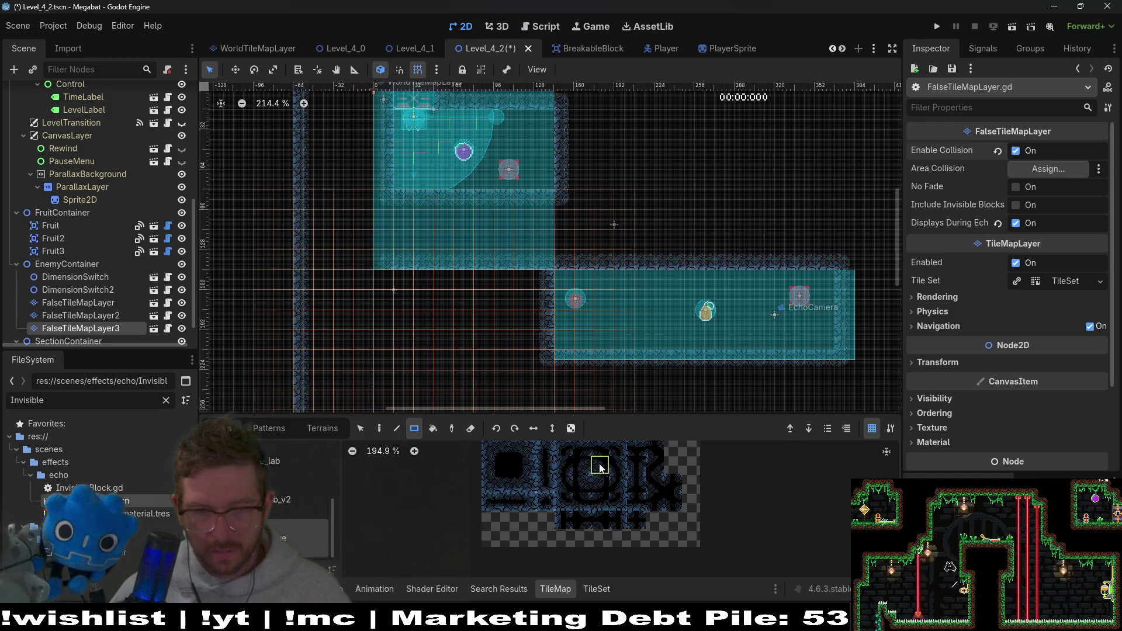
click(539, 255)
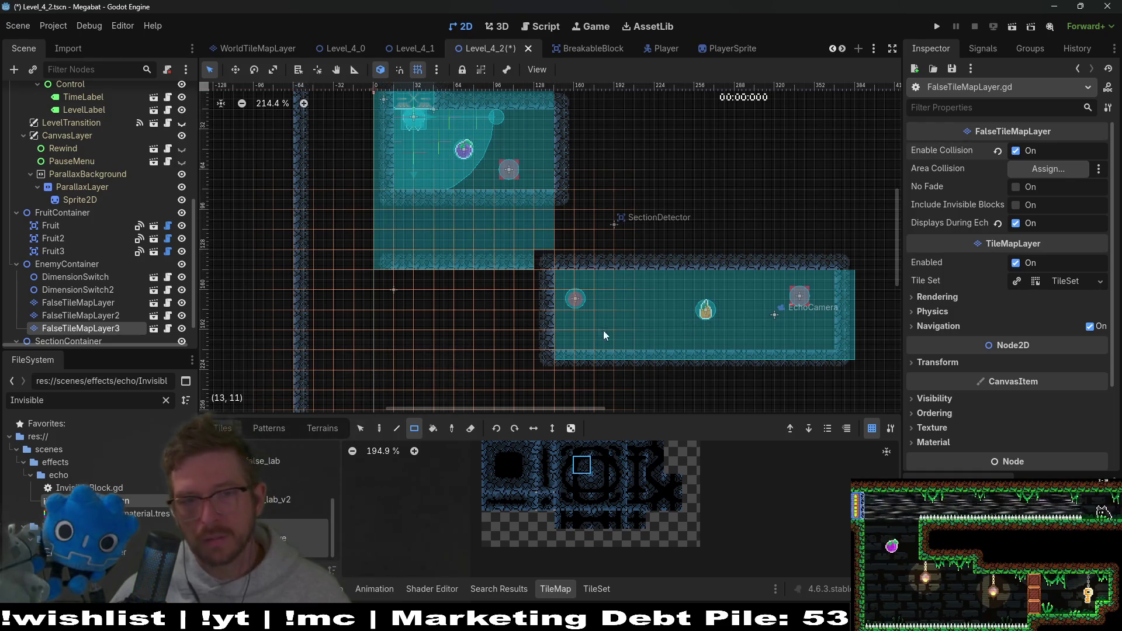
click(1011, 27)
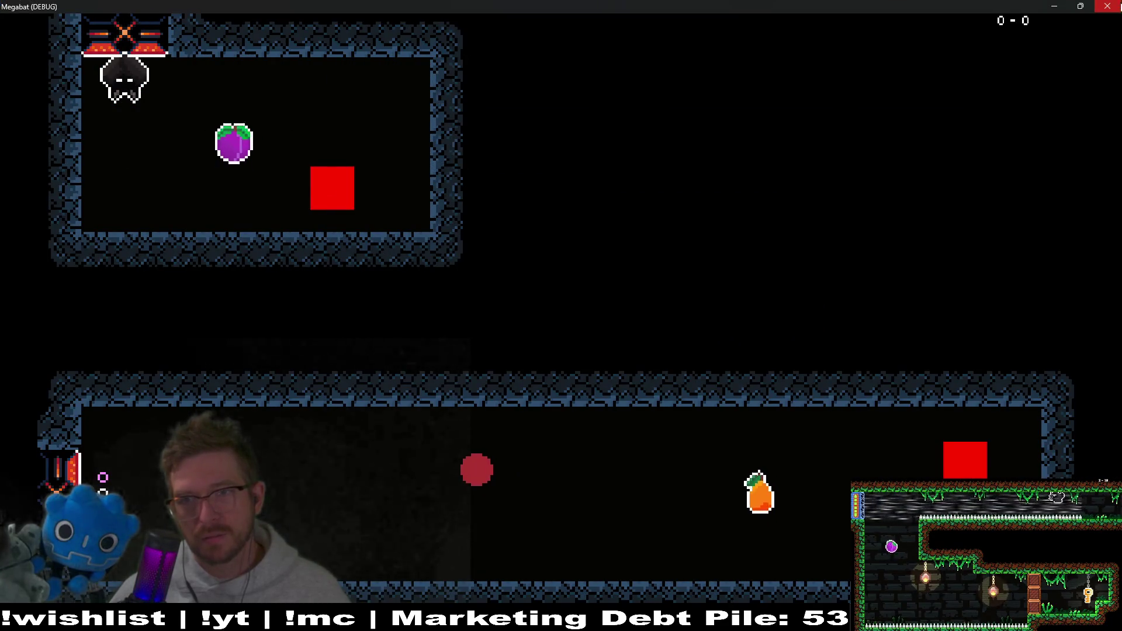
Stop the game, redo the six-tile row under the upper room on FalseTileMapLayer3, and rerun.
key(F8)
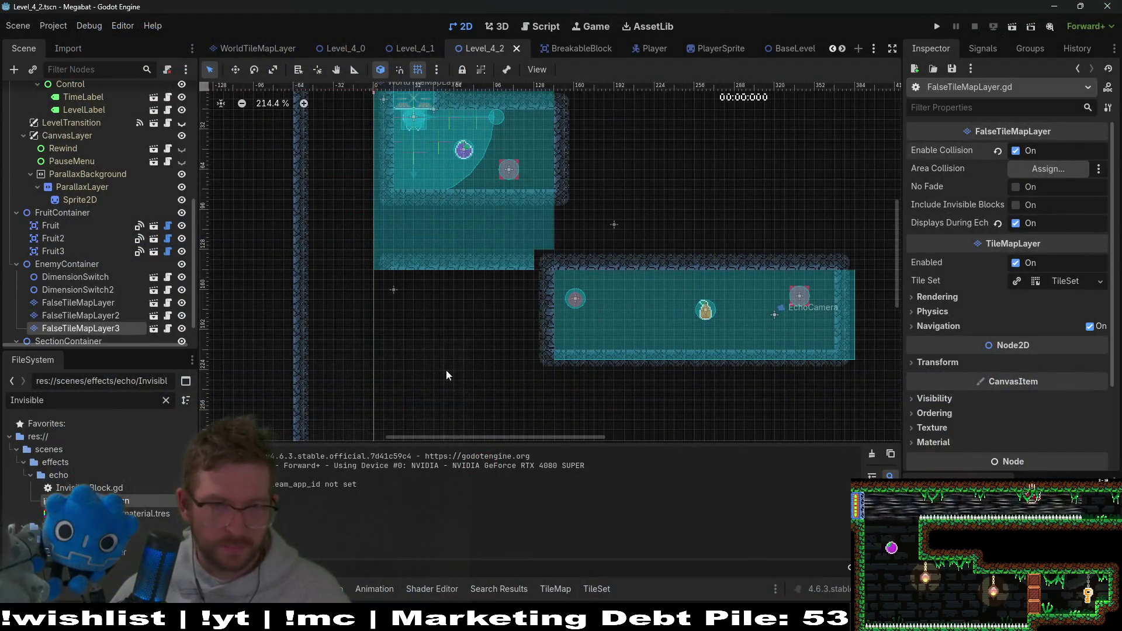
click(115, 325)
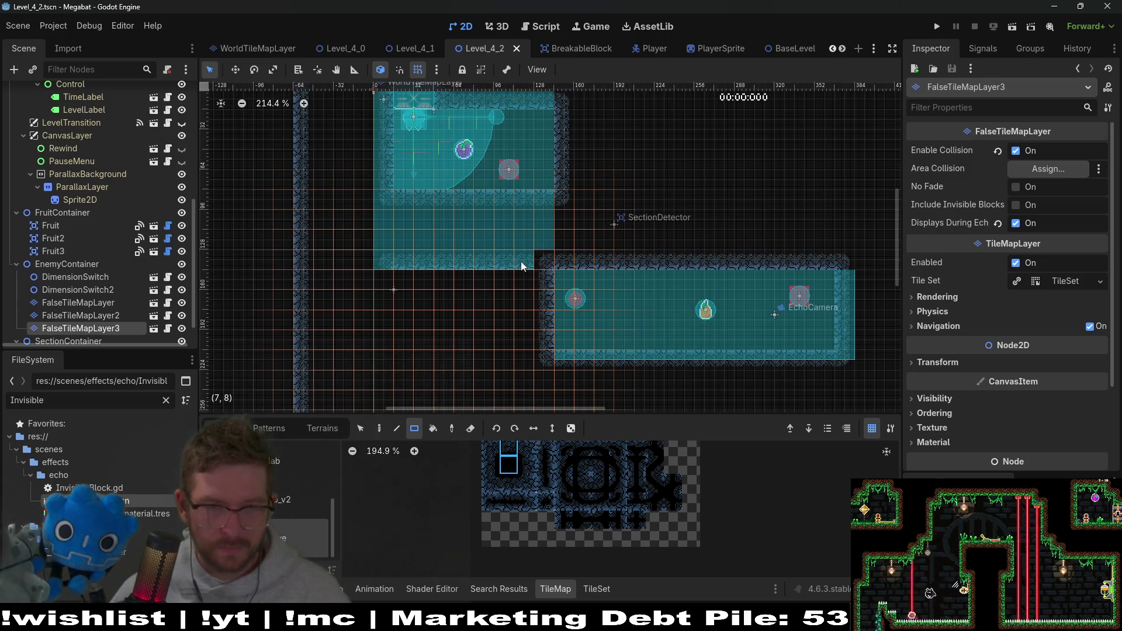
drag(408, 261, 410, 266)
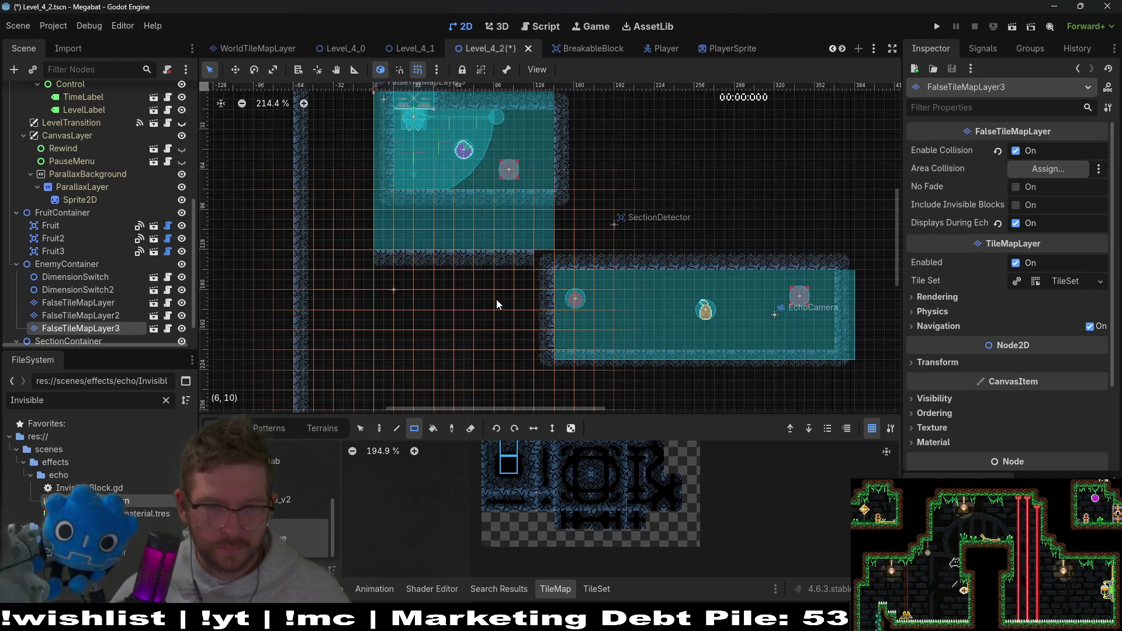
drag(522, 268, 391, 267)
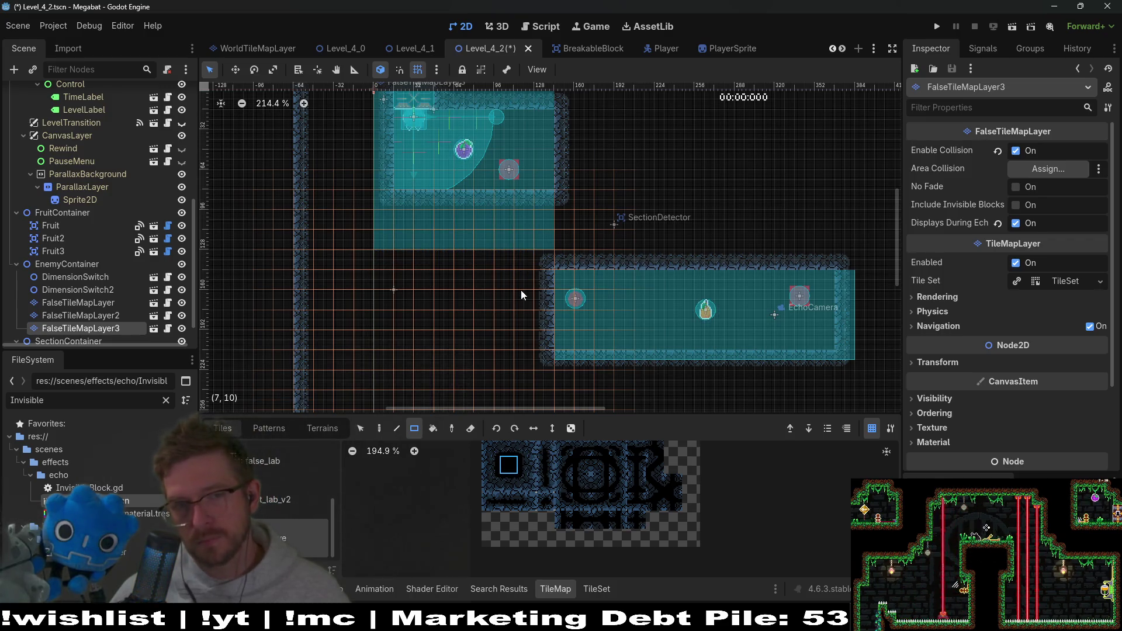
click(1009, 28)
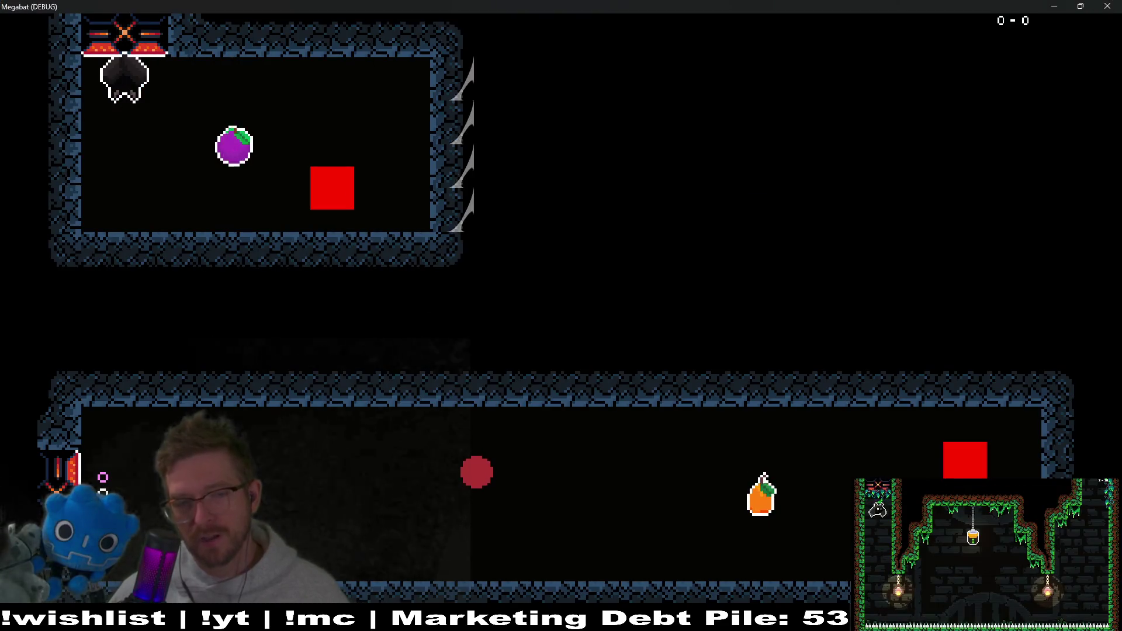
Fly through the lower rooms, echoing to open the hidden area beyond the wall.
key(Right)
key(space)
key(Right)
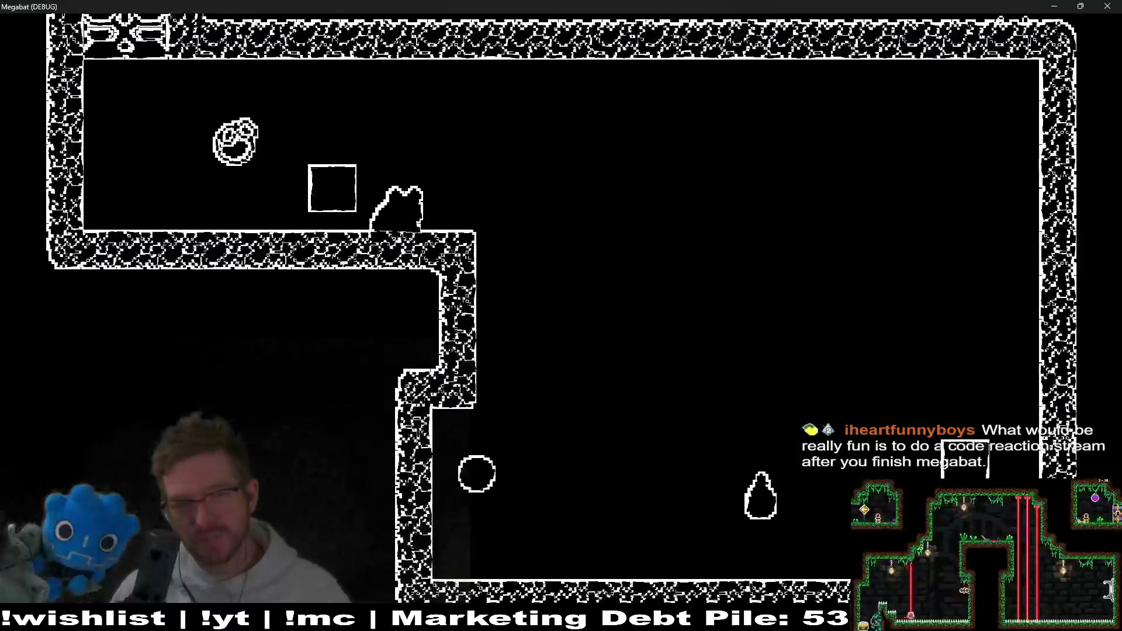
key(space)
key(Right)
key(Right)
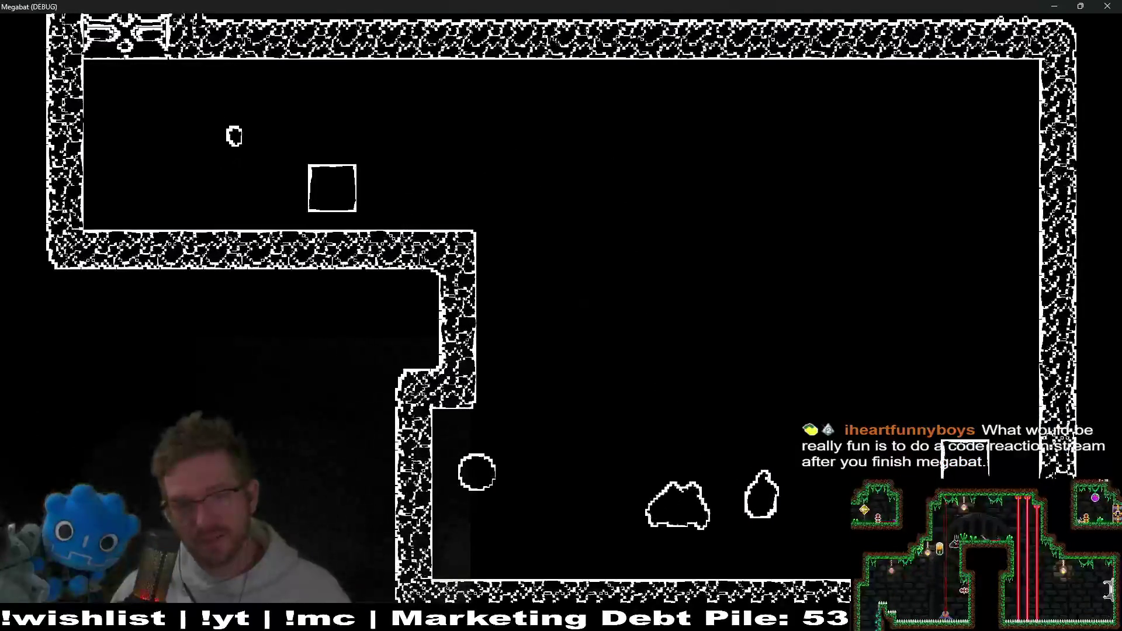
key(Left)
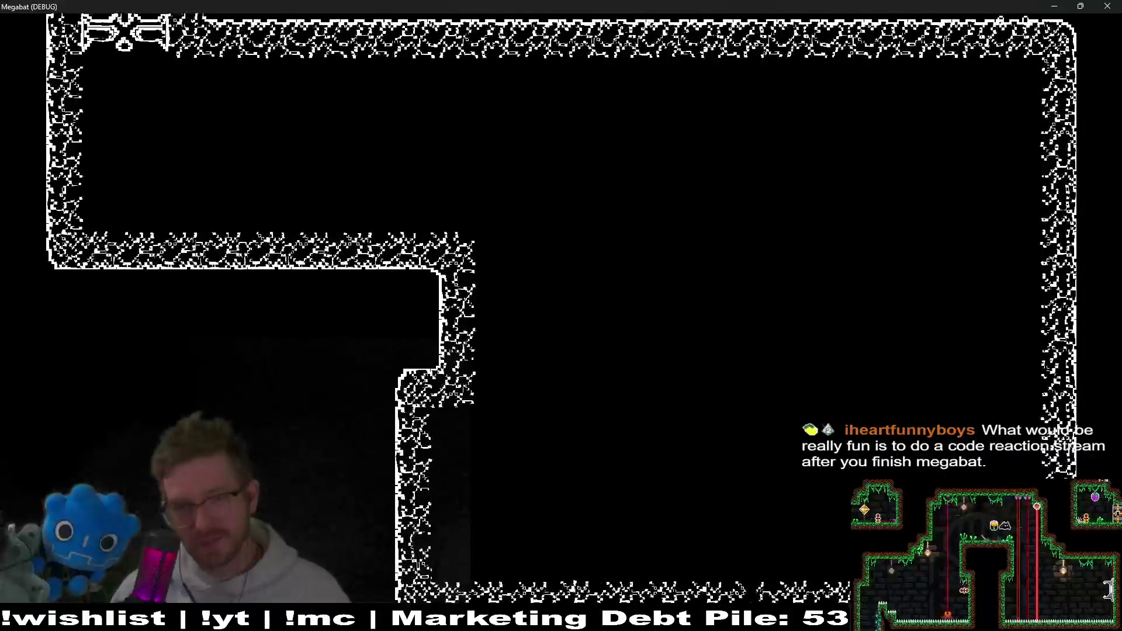
key(Left)
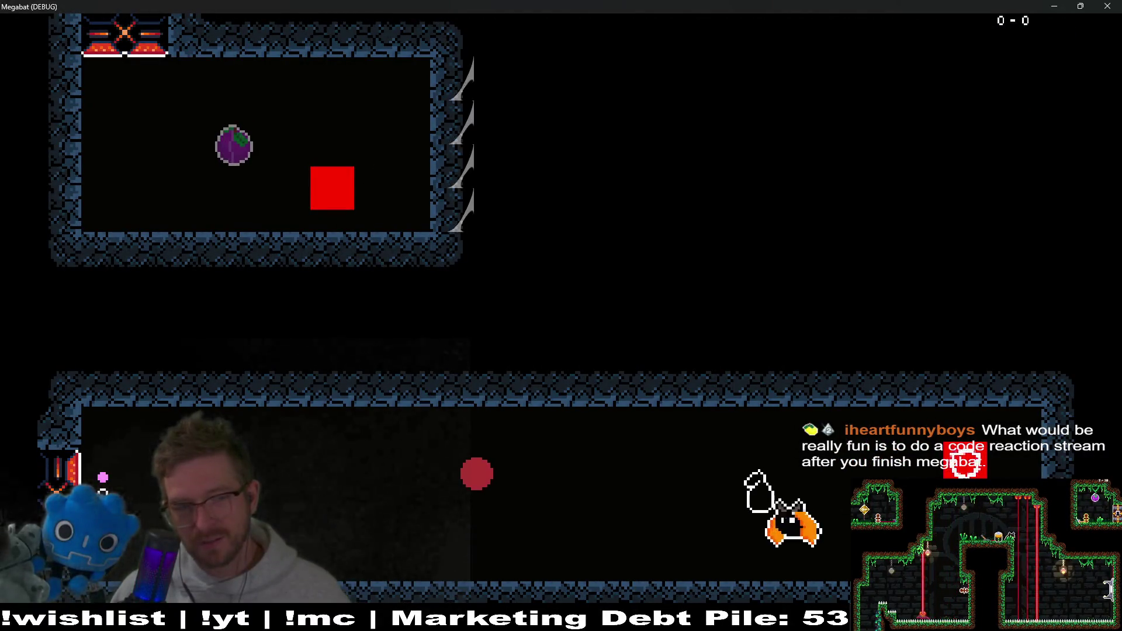
key(Right)
Echo to reveal the hidden layout, fly into the upper room, then close the game.
key(space)
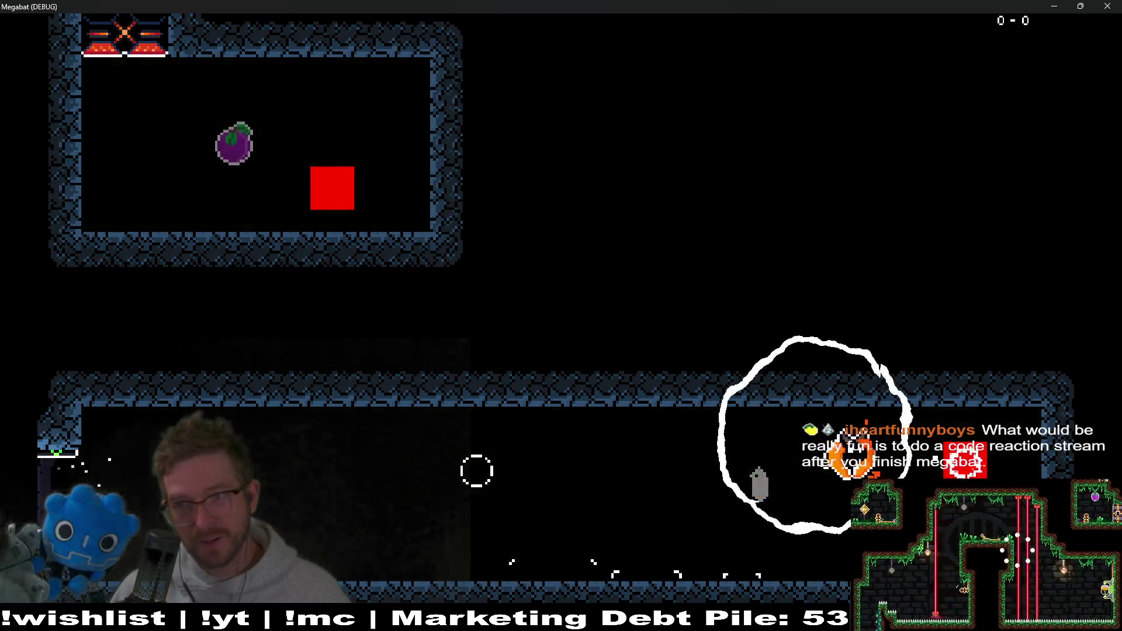
key(Left)
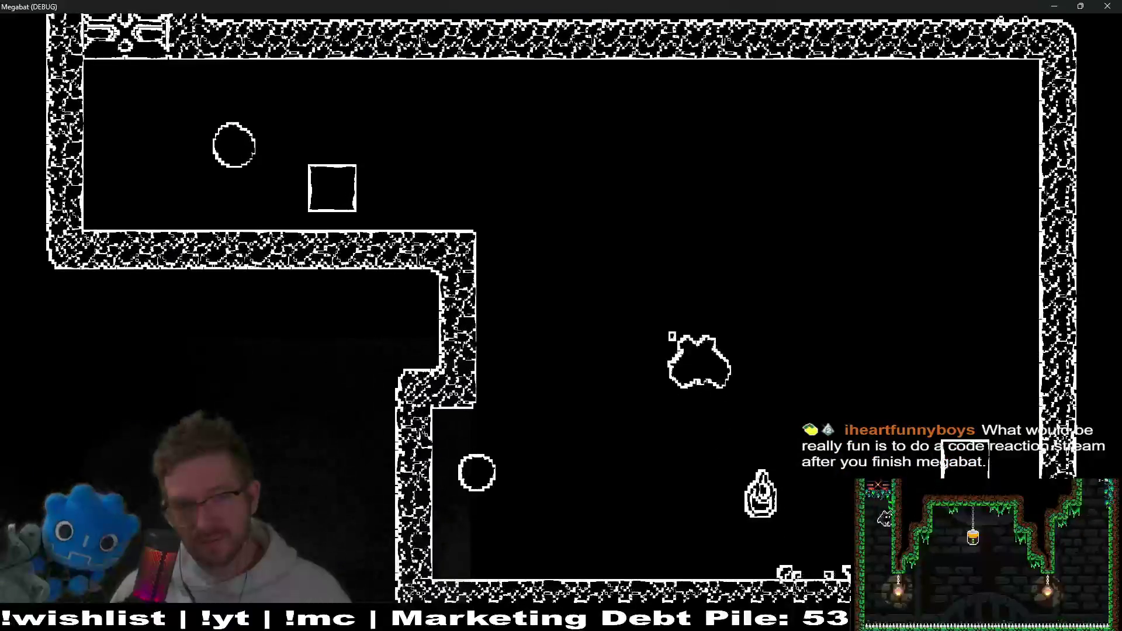
key(Up)
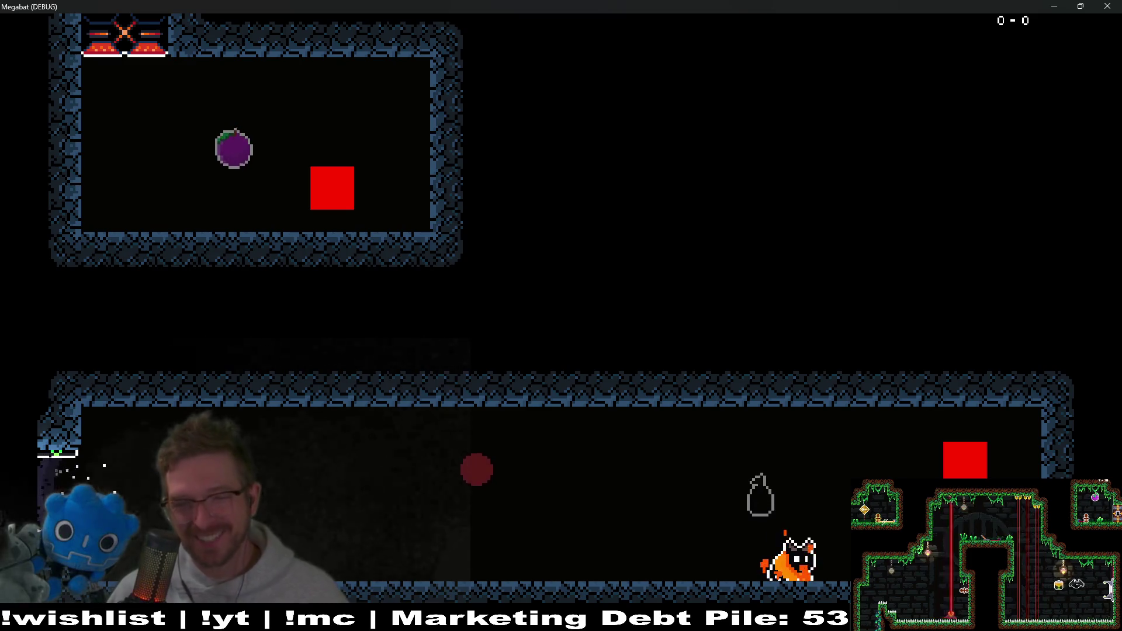
key(space)
key(Left)
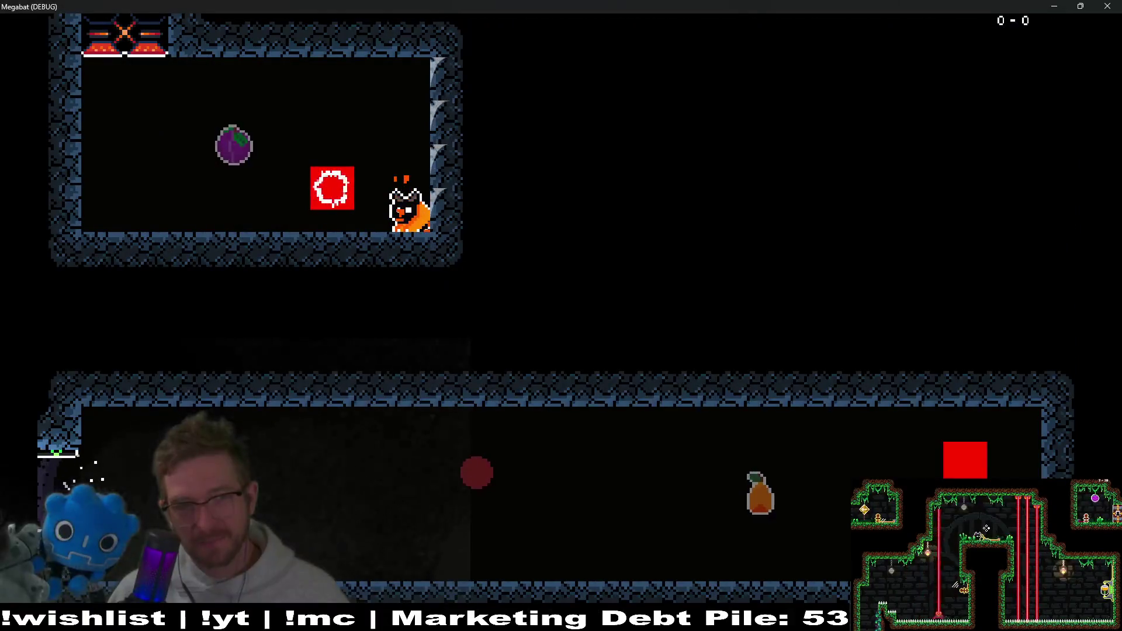
key(space)
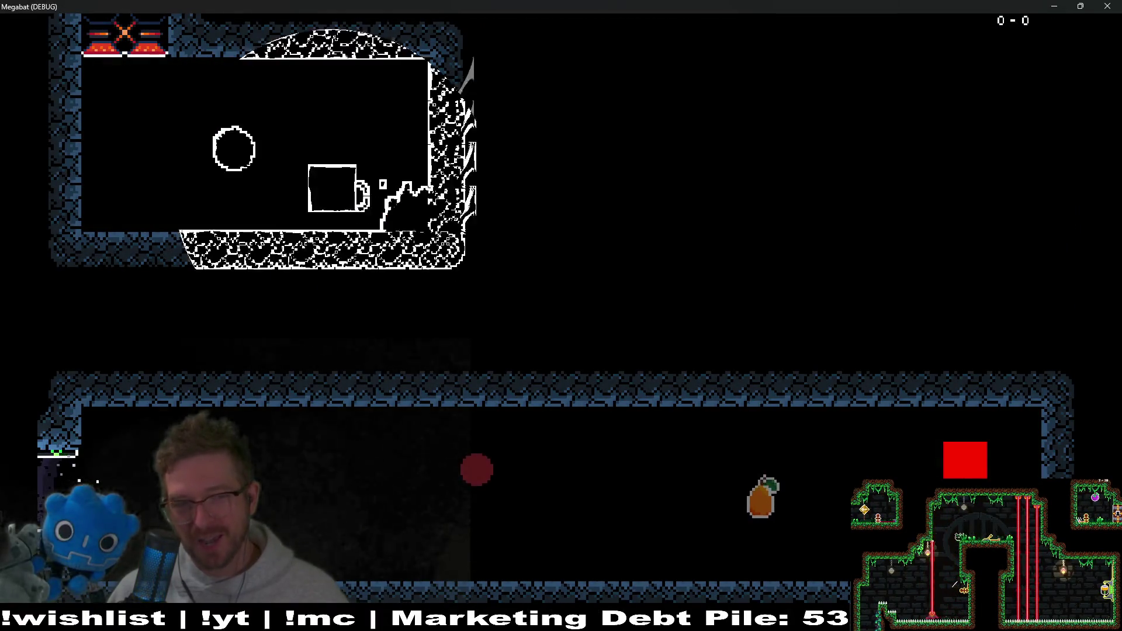
key(Right)
key(Down)
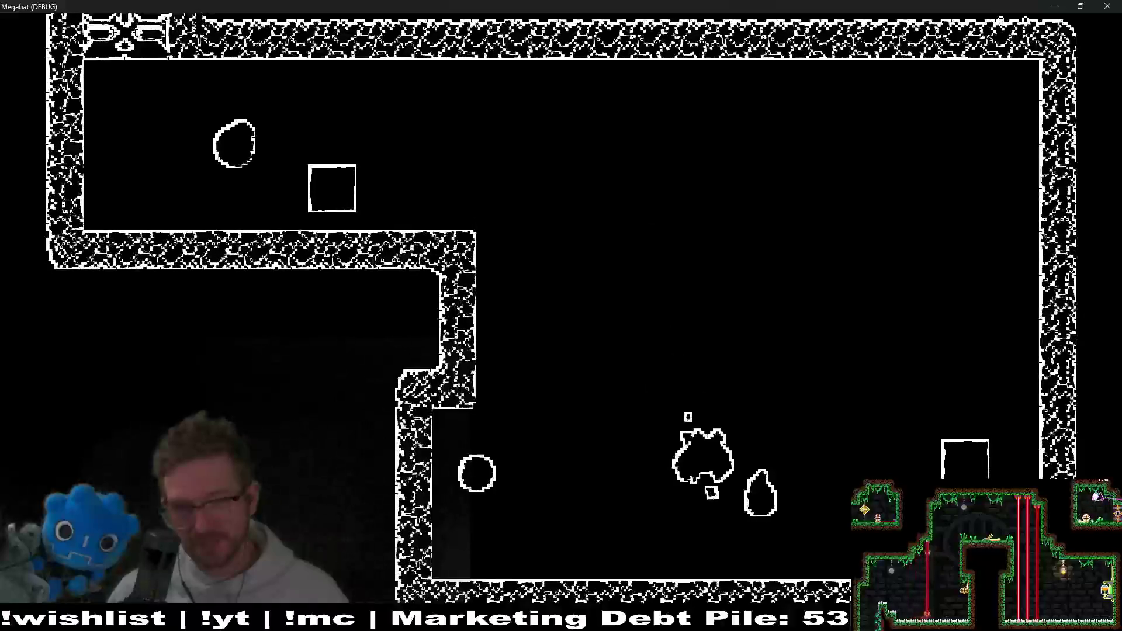
key(Right)
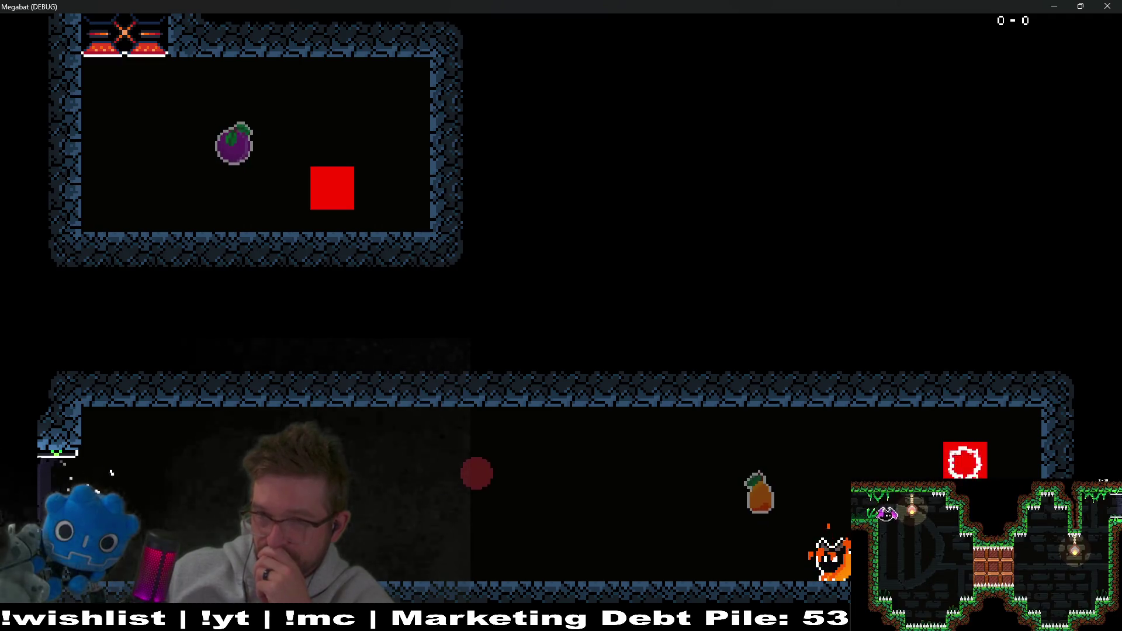
click(1118, 5)
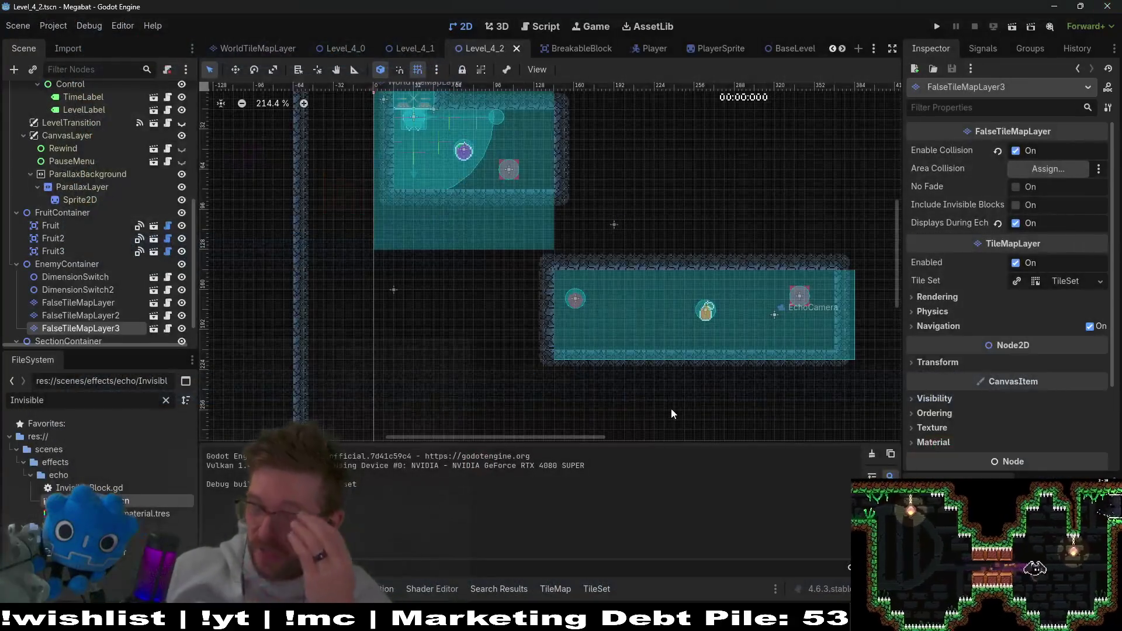
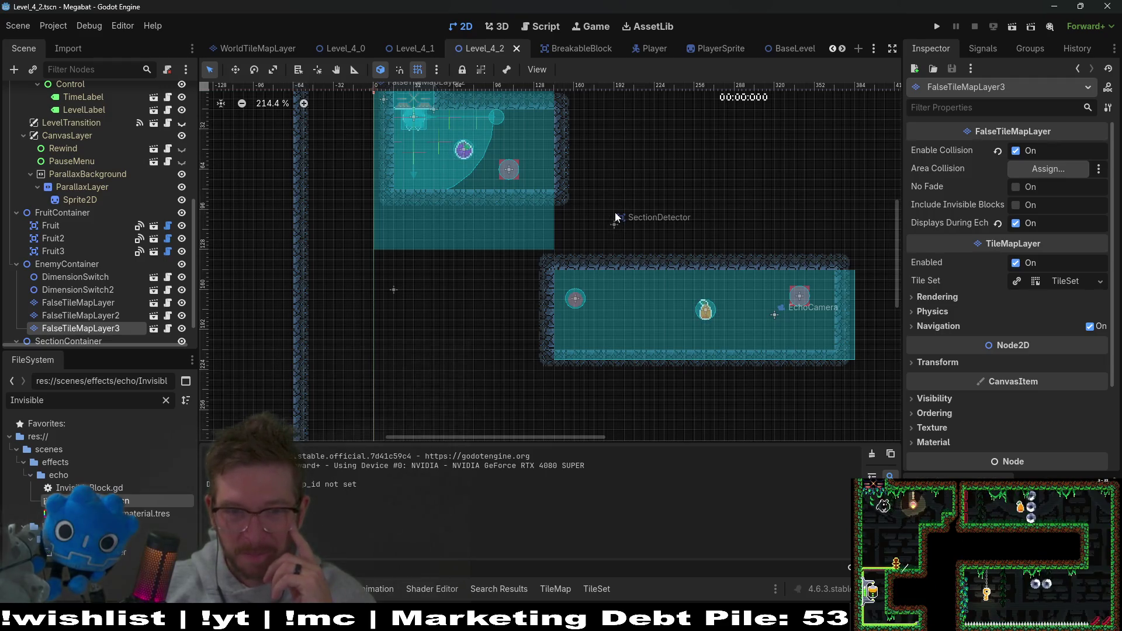
Switch from Godot's Level_4_2 scene to the Obsidian window.
key(alt+Tab)
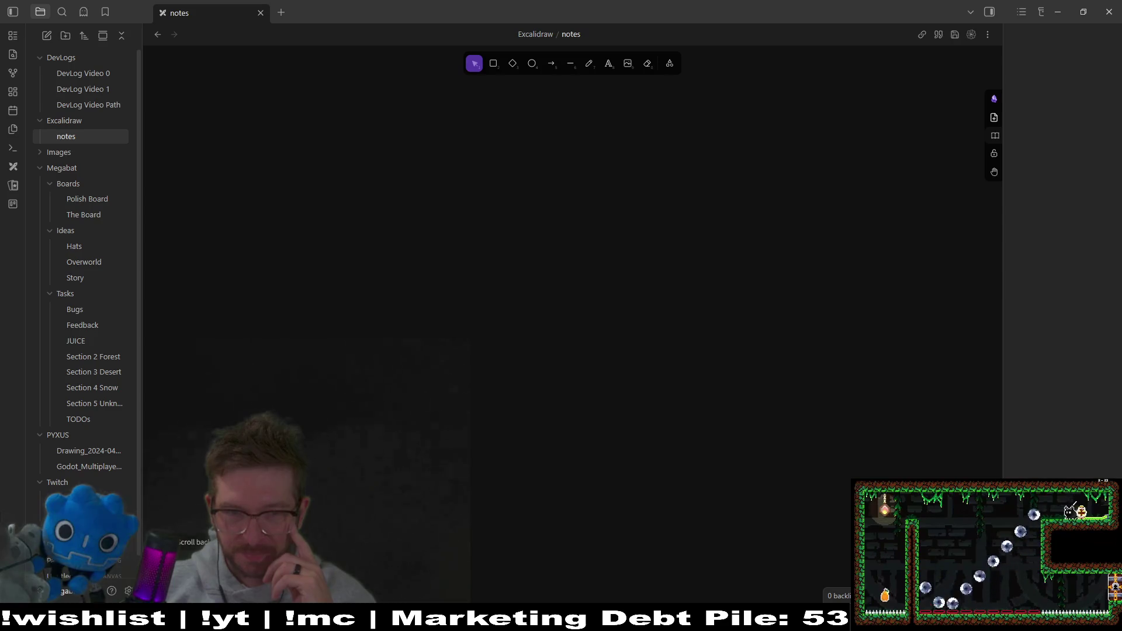
Open The Board and check off Dimension switching plus its different-dimension and How this activates sub-items.
click(82, 215)
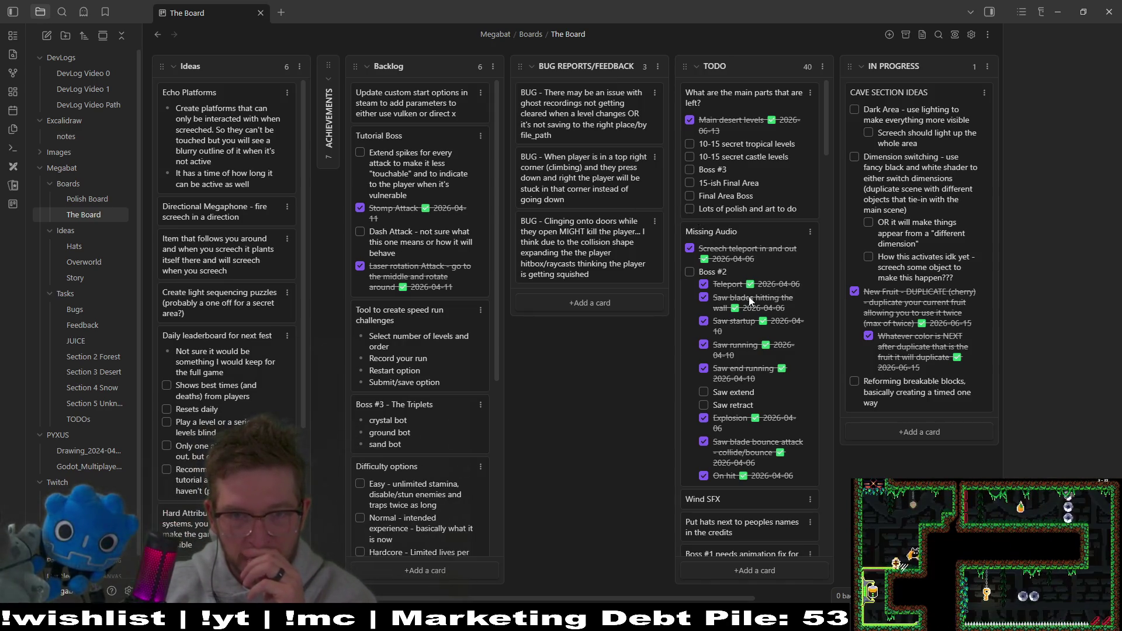
scroll(751, 301, down, 5)
scroll(749, 292, down, 5)
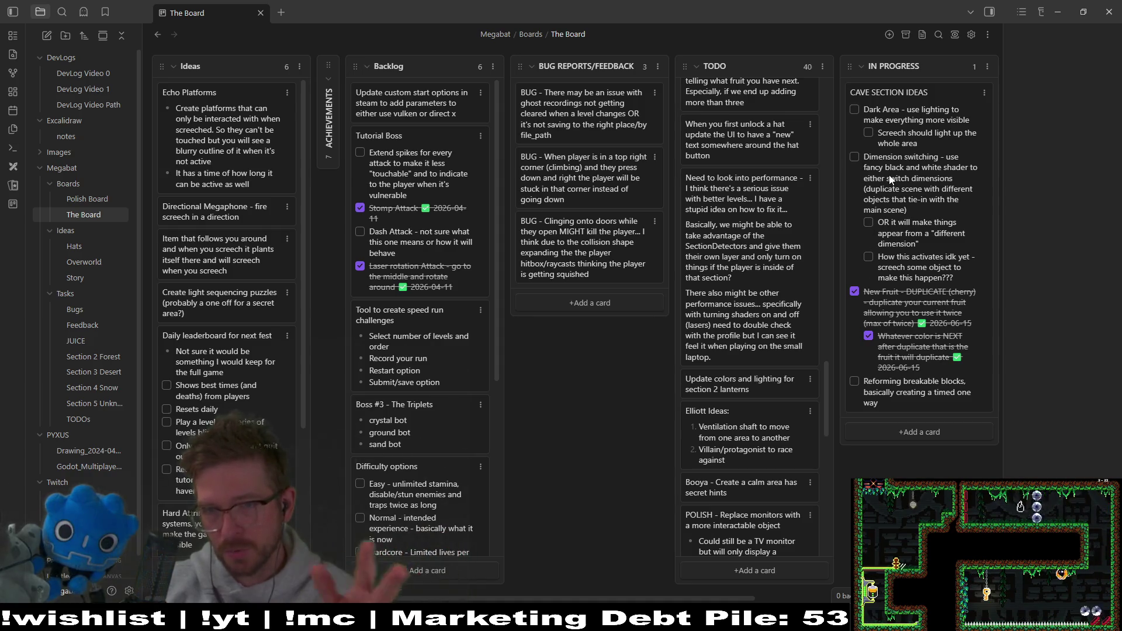
click(869, 224)
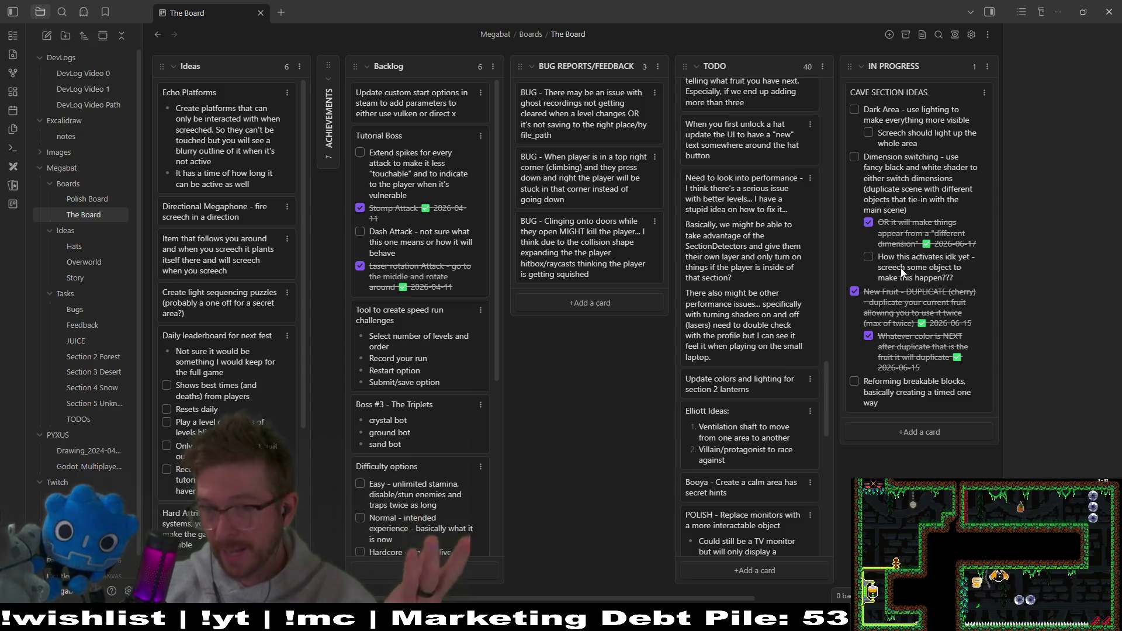
click(869, 257)
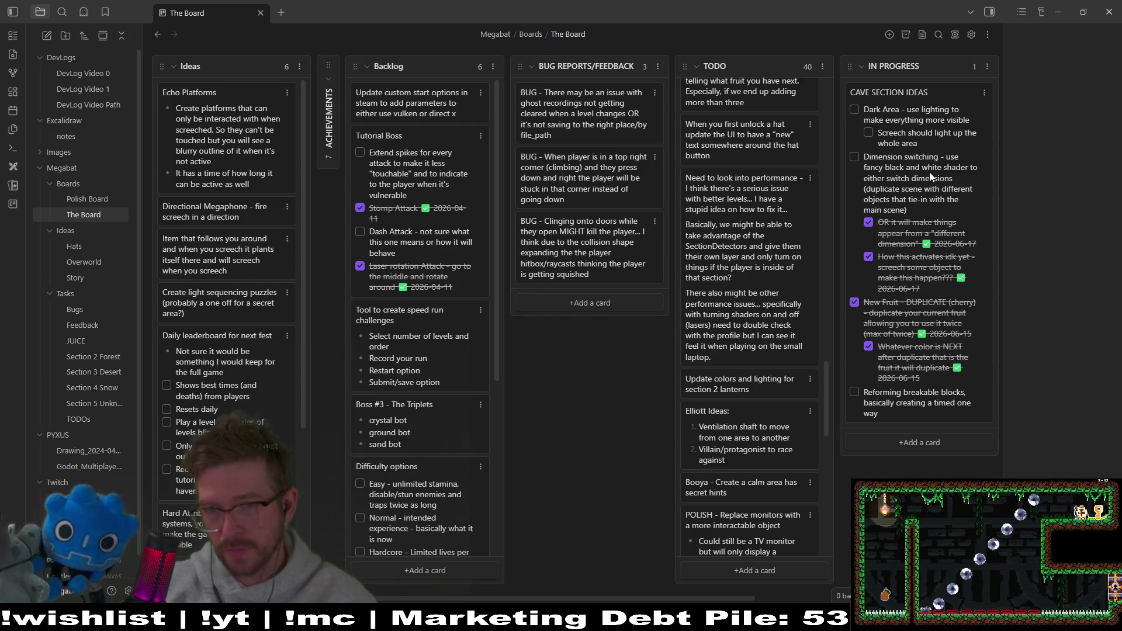
click(855, 157)
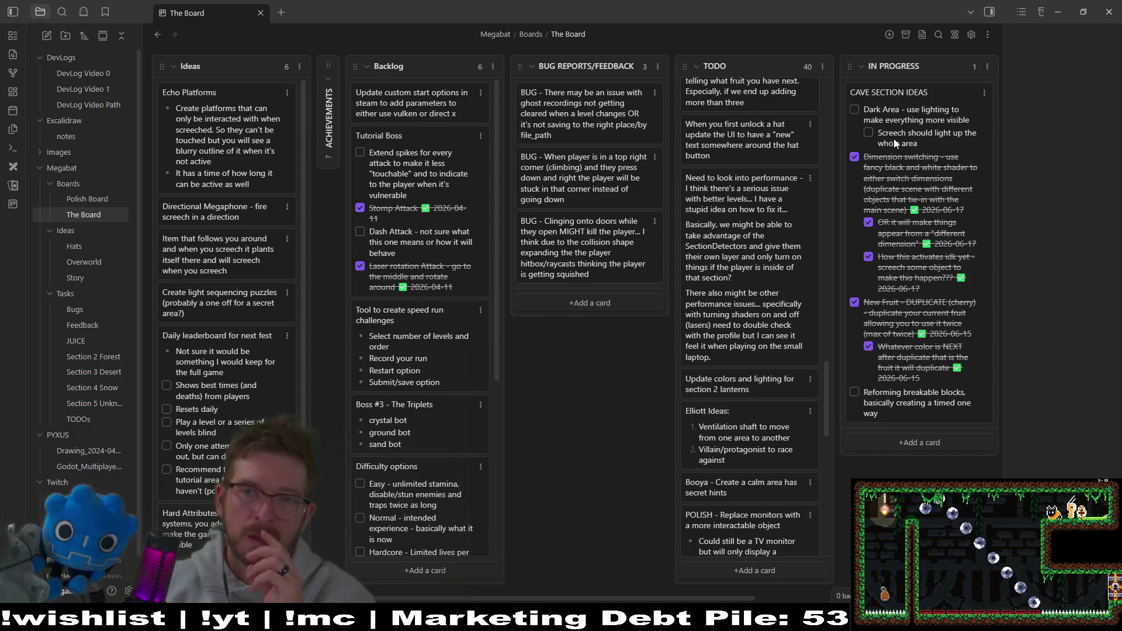
Append '/PROTOTYPING' to the CAVE SECTION IDEAS card title.
mouse_move(941, 145)
mouse_down()
mouse_move(900, 135)
mouse_move(923, 156)
mouse_move(839, 151)
mouse_up()
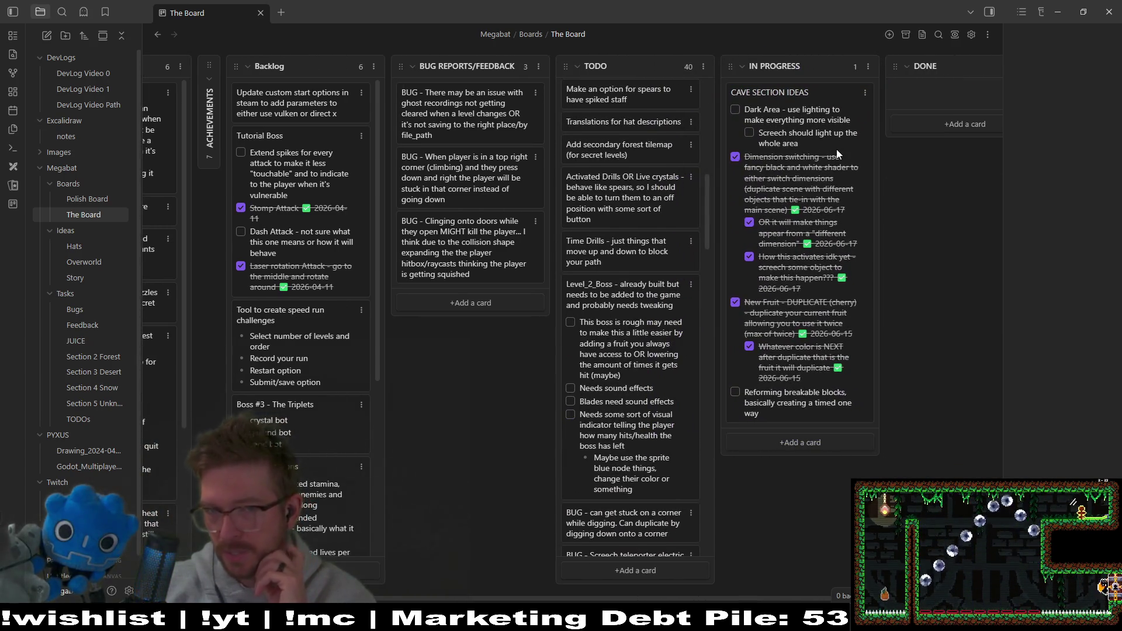
double_click(815, 92)
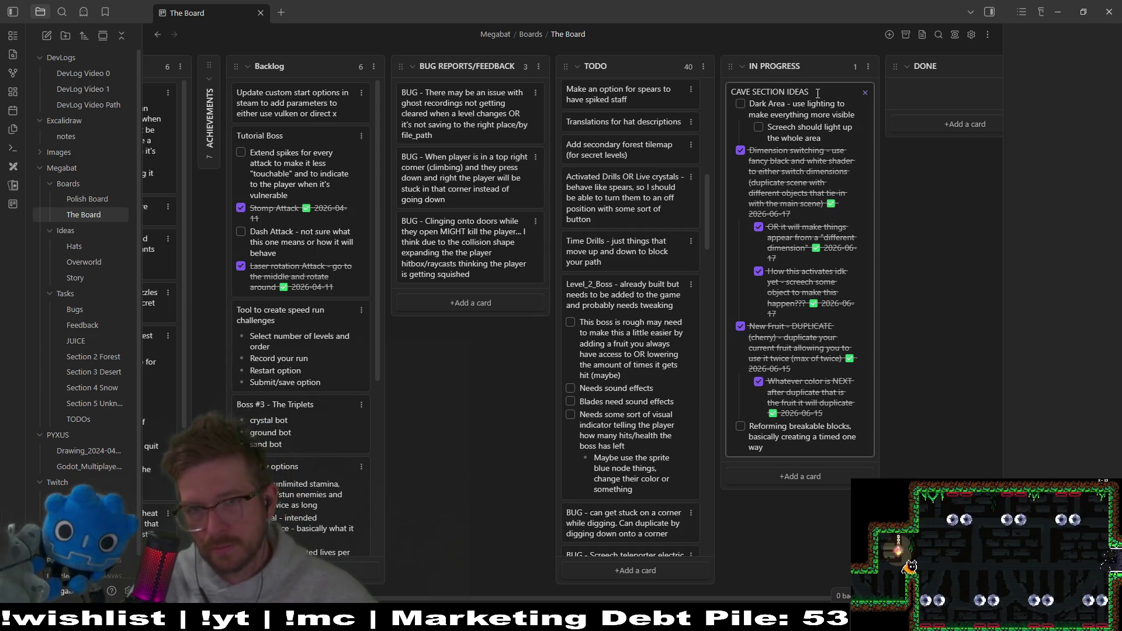
text(/p)
key(BackSpace)
text(PROTOTYPING)
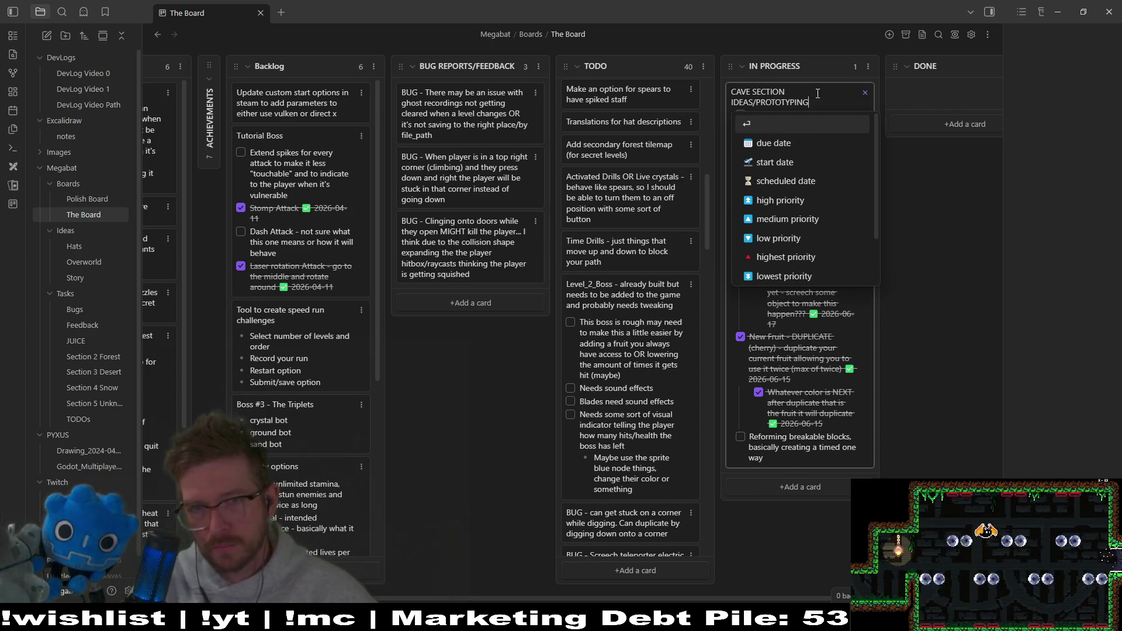
key(Return)
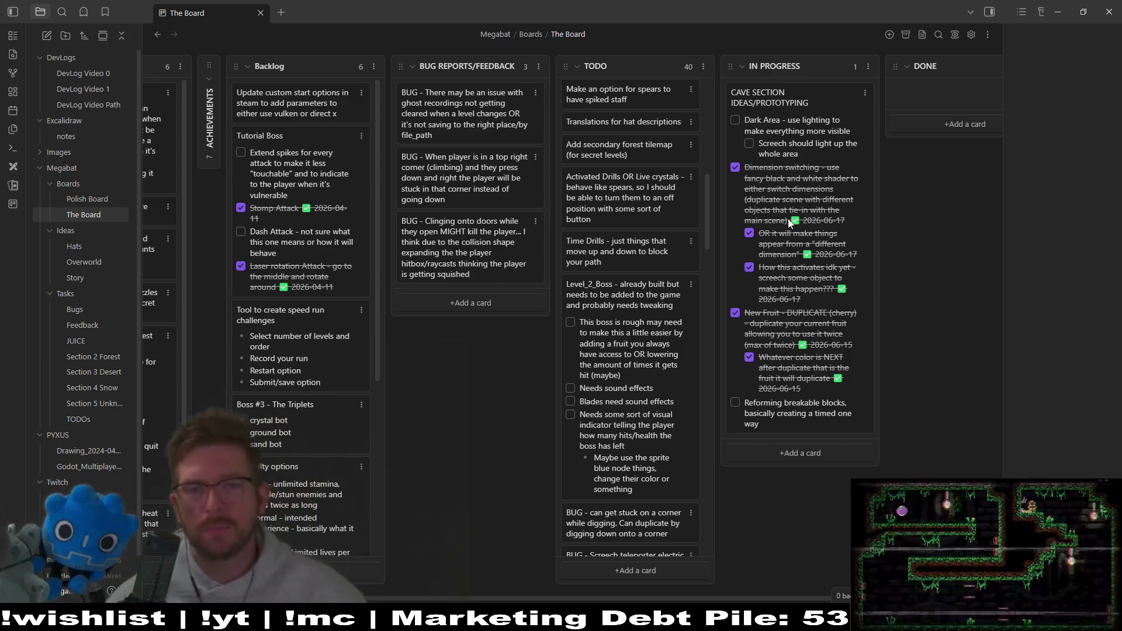
click(800, 449)
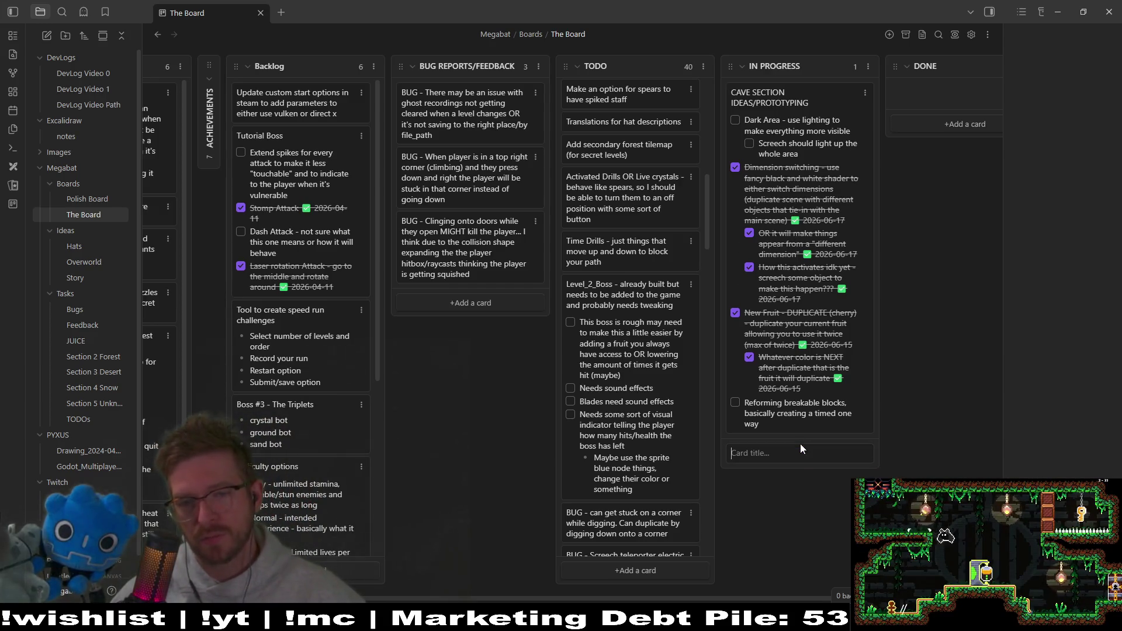
Cut the 'Reforming breakable blocks' item out of the cave card.
double_click(767, 413)
drag(777, 463, 742, 445)
key(ctrl+c)
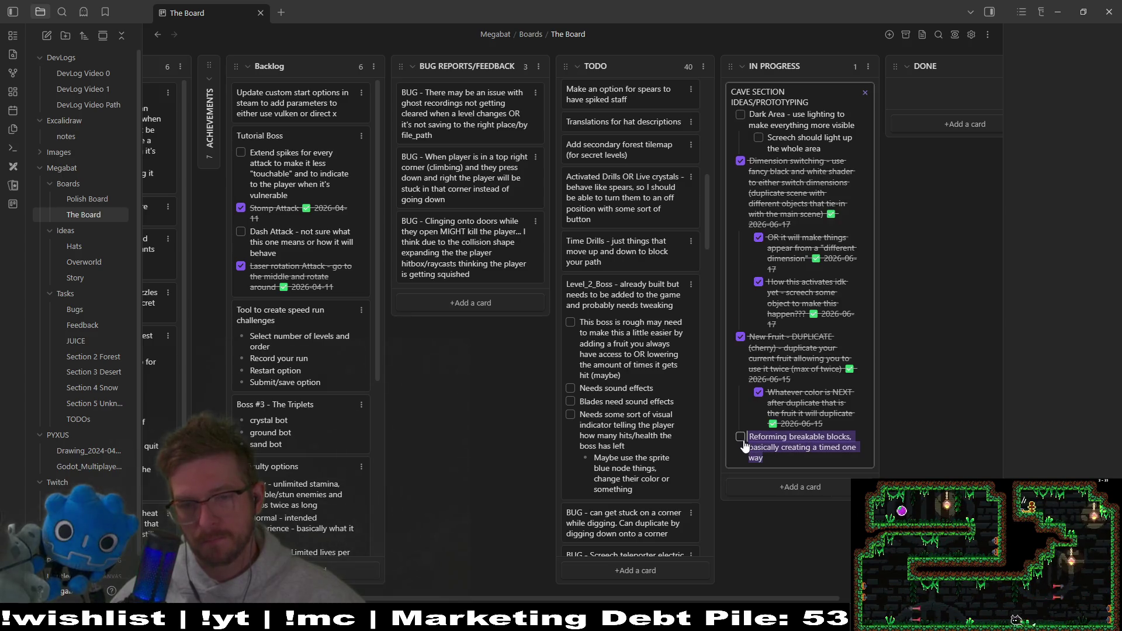
key(BackSpace)
key(BackSpace)
key(BackSpace)
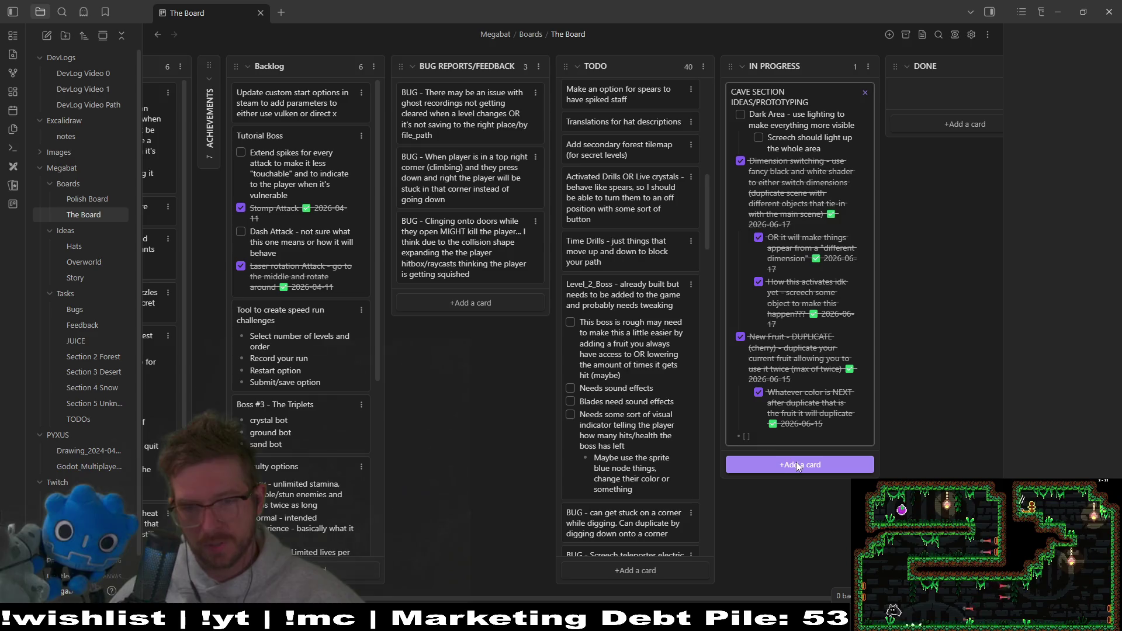
key(BackSpace)
key(BackSpace)
key(BackSpace)
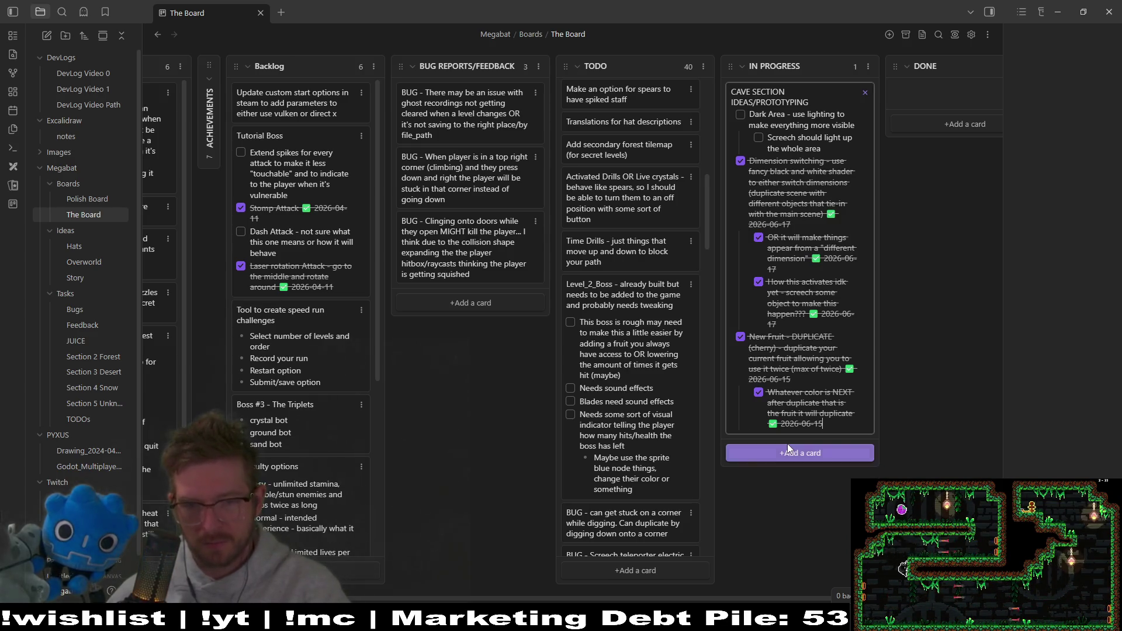
key(Escape)
Paste 'Reforming breakable blocks' as a new card and drag it to the top of TODO.
click(808, 422)
key(ctrl+v)
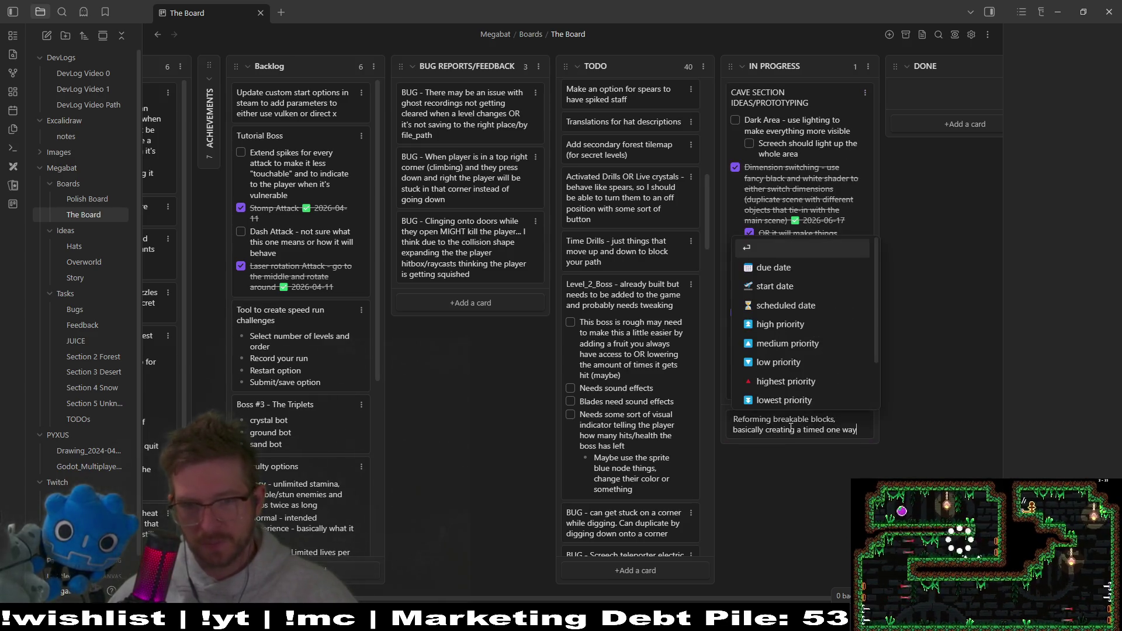
key(Return)
mouse_move(819, 426)
mouse_down()
mouse_move(652, 215)
mouse_move(657, 106)
mouse_up()
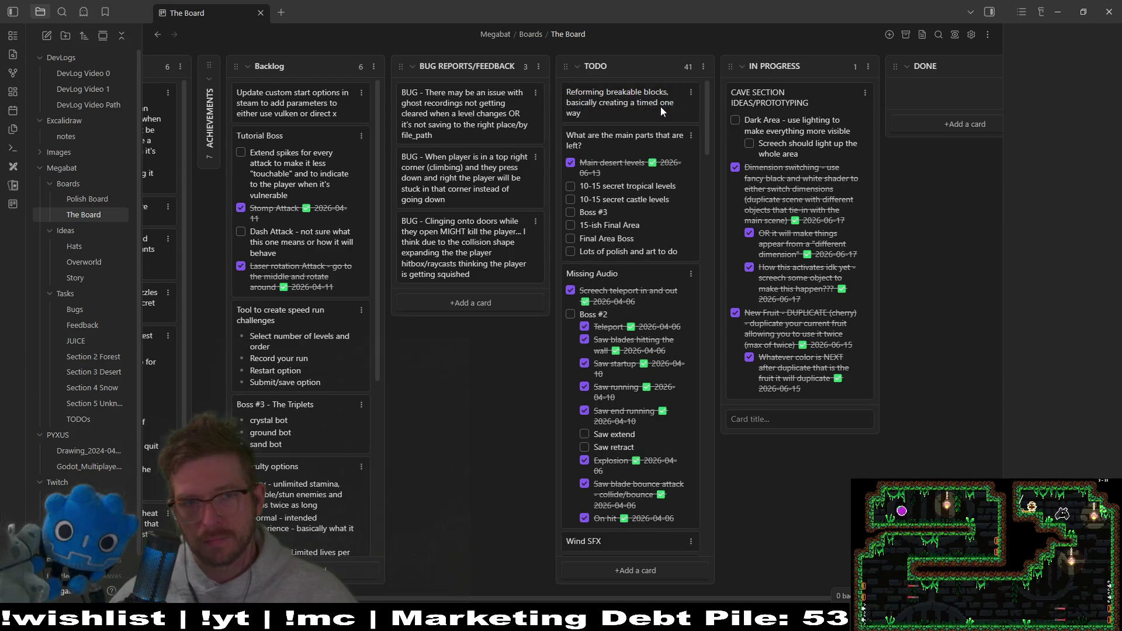
Cut the Dark Area item and its sub-item from the cave card into a new card.
double_click(801, 149)
mouse_move(836, 147)
mouse_down()
mouse_move(780, 140)
mouse_move(759, 129)
mouse_move(766, 122)
mouse_up()
key(ctrl+c)
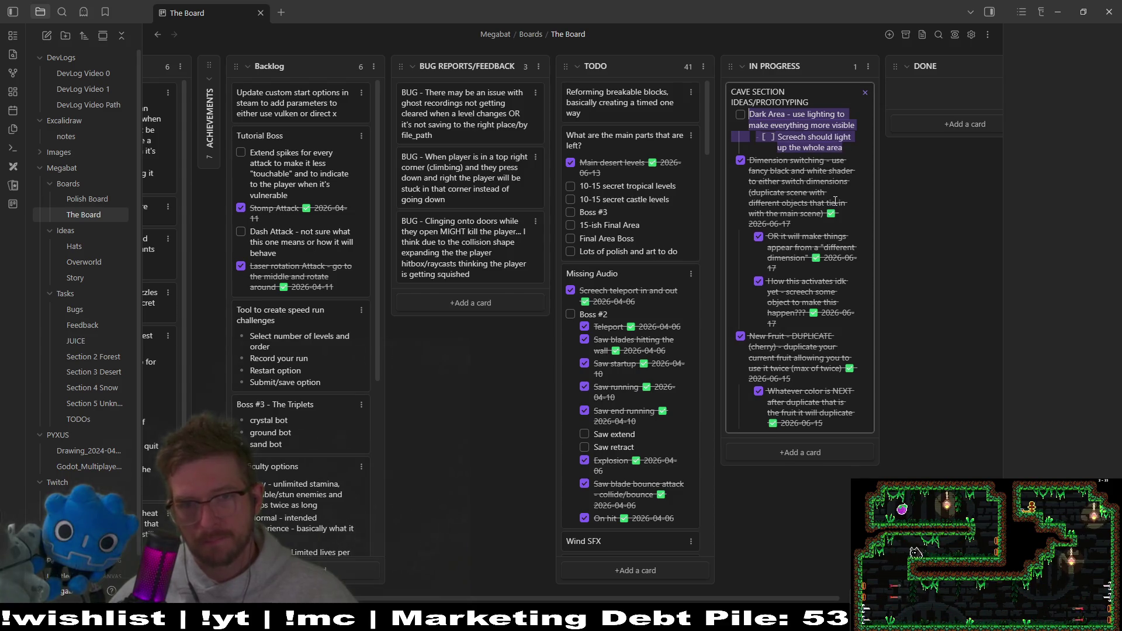
key(BackSpace)
key(BackSpace)
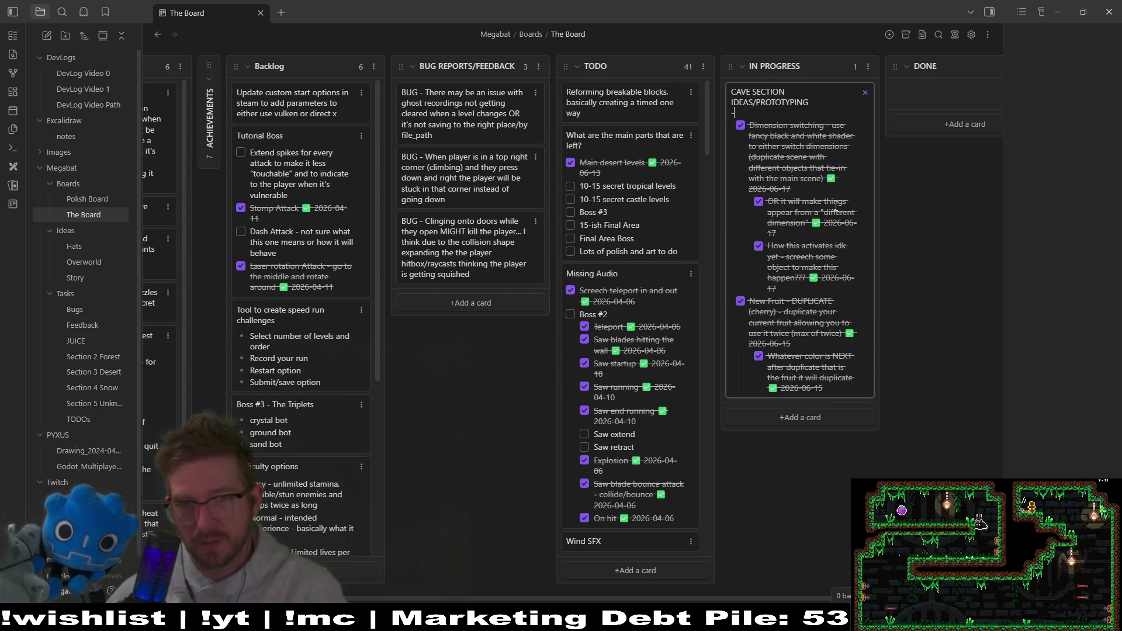
key(Escape)
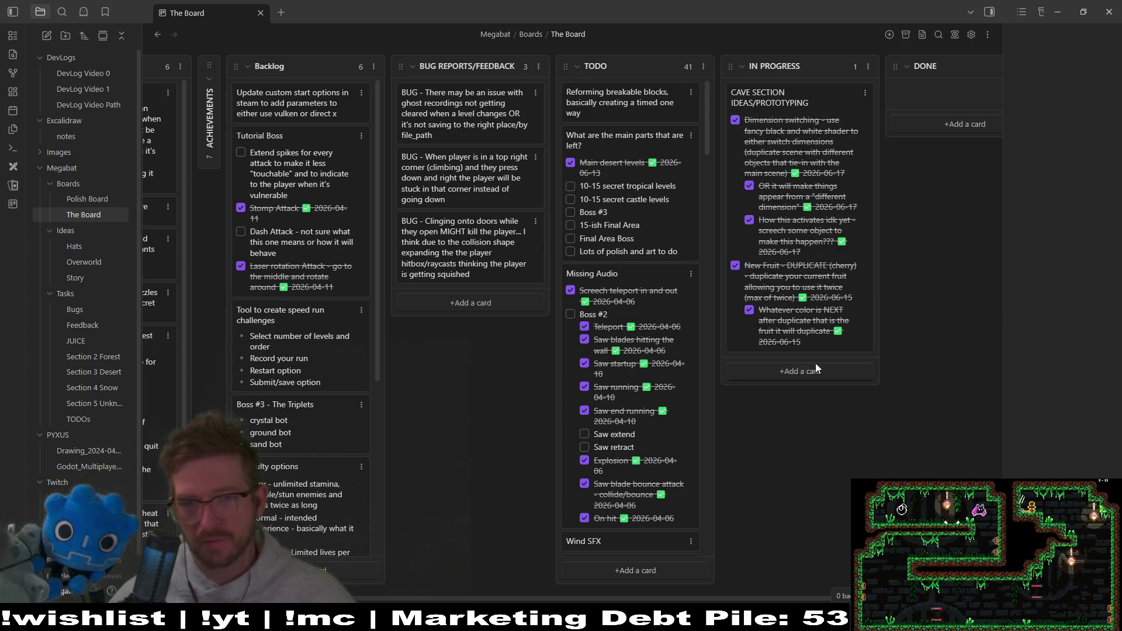
click(793, 369)
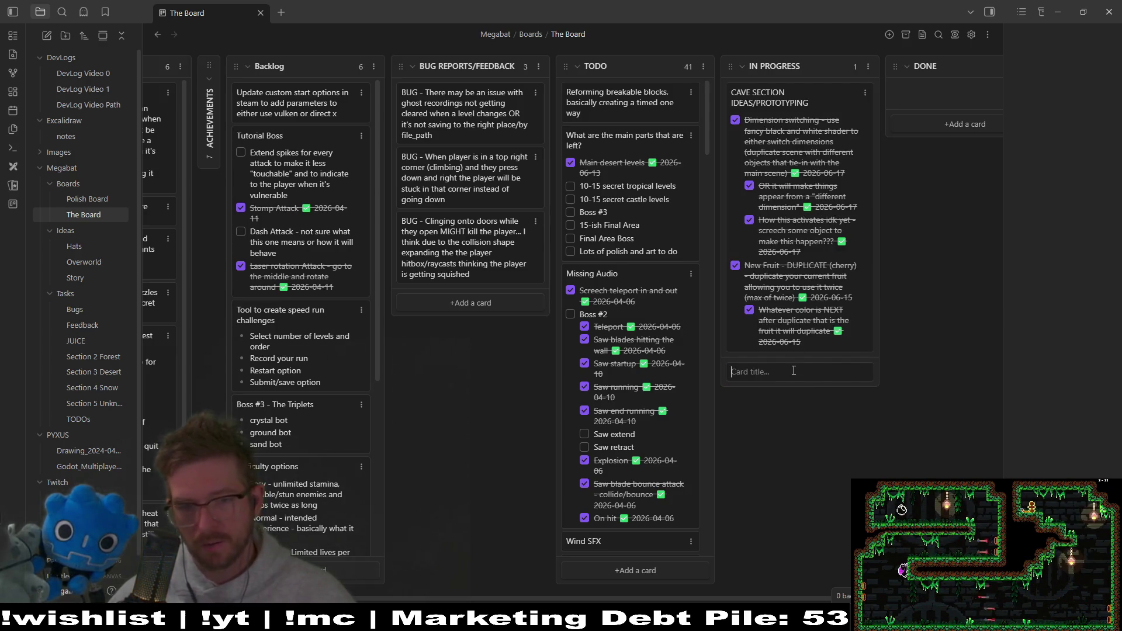
key(ctrl+v)
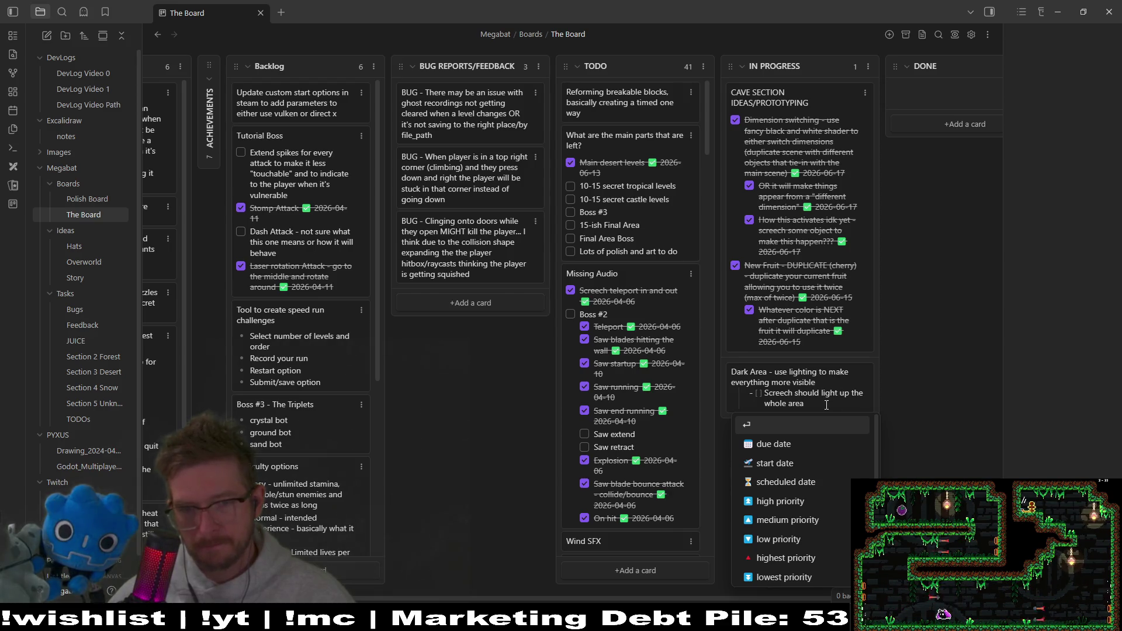
key(Return)
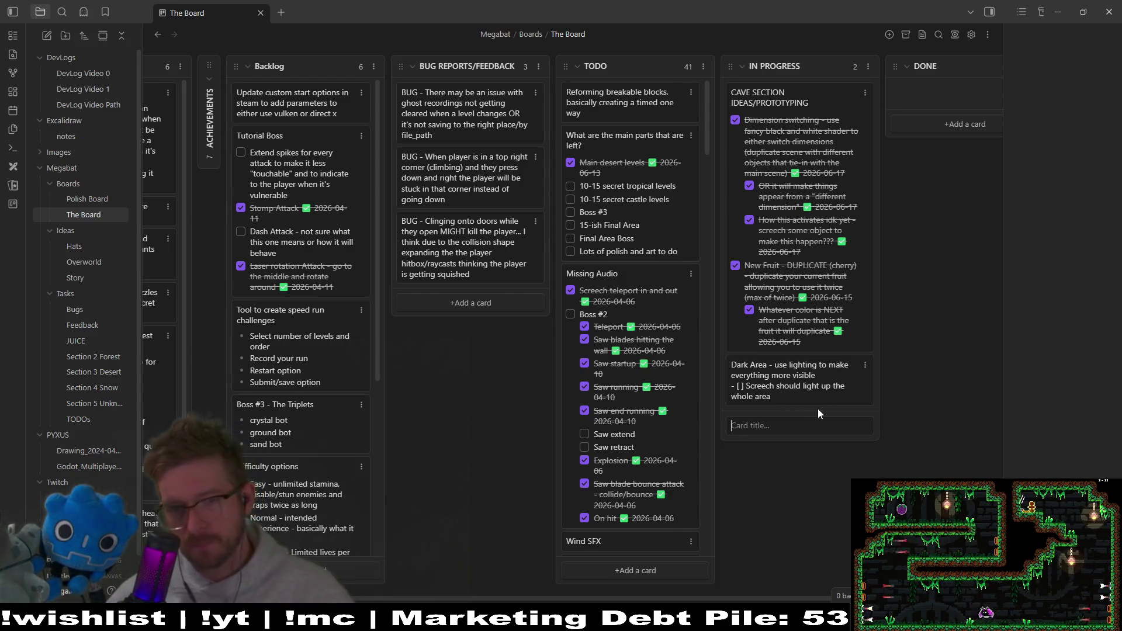
Make the Screech line a '[ ]' checkbox, move Dark Area to TODO and the cave card to DONE.
double_click(768, 396)
click(779, 387)
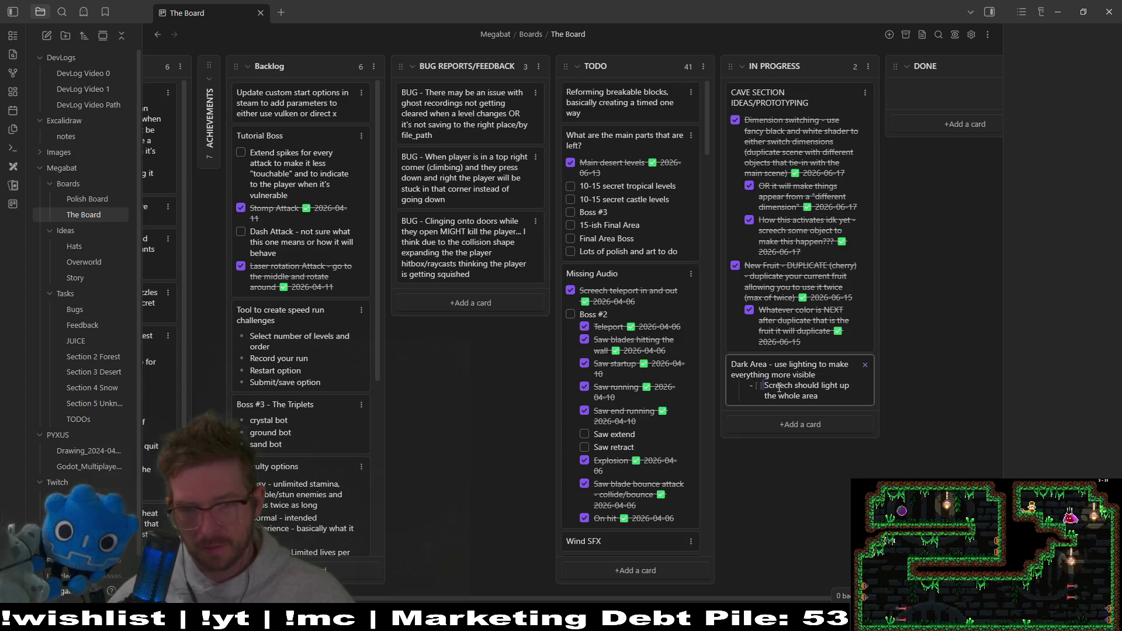
text([ ])
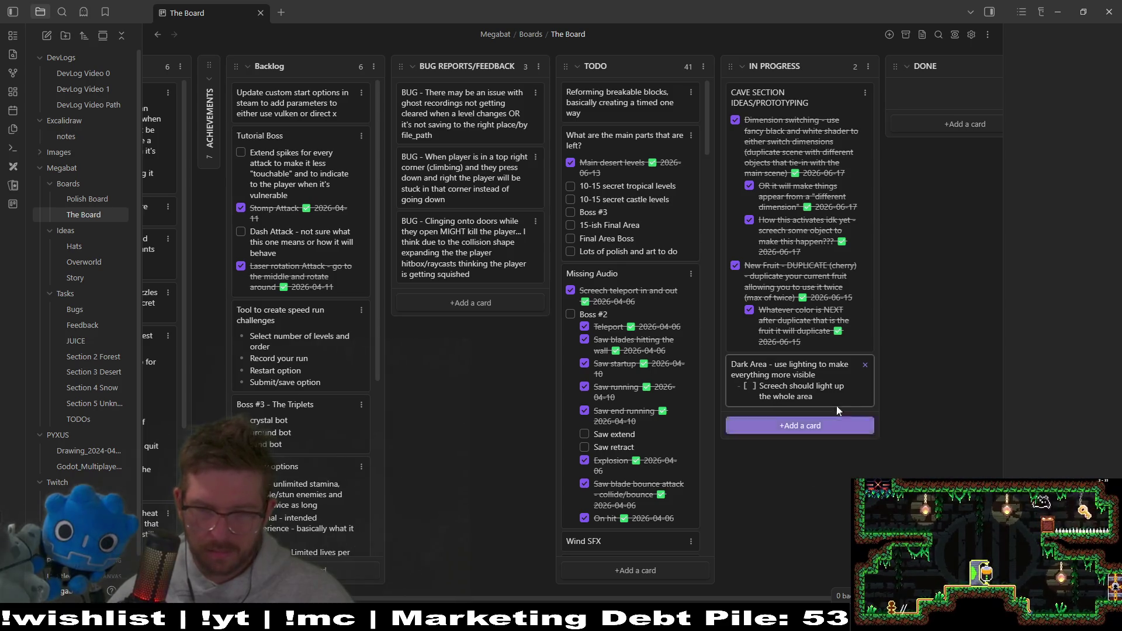
key(Return)
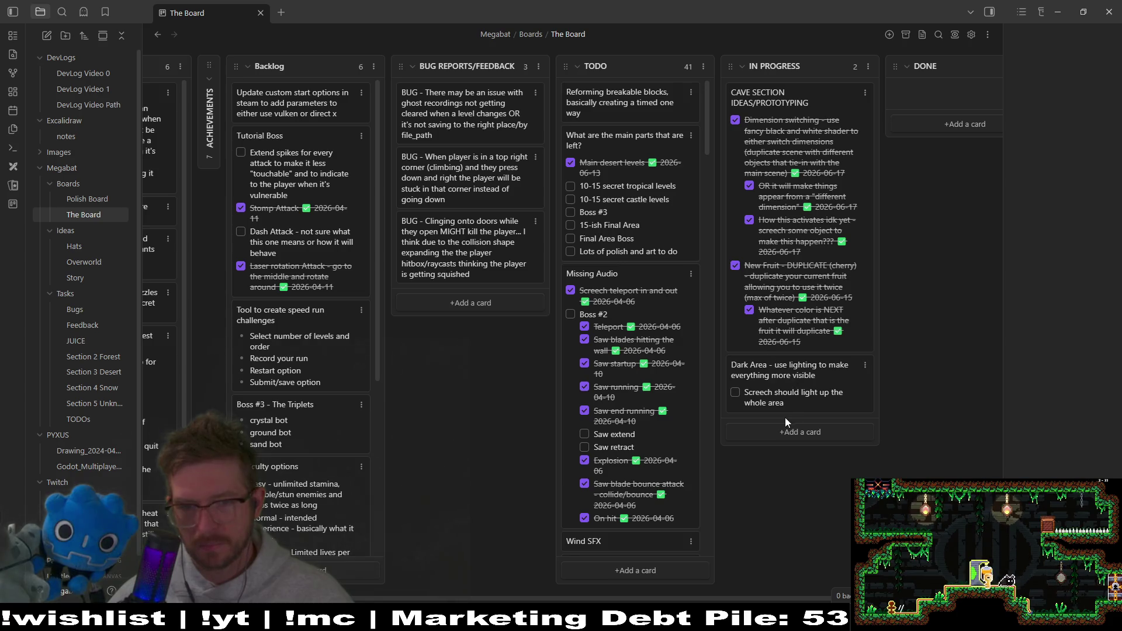
drag(788, 407, 634, 140)
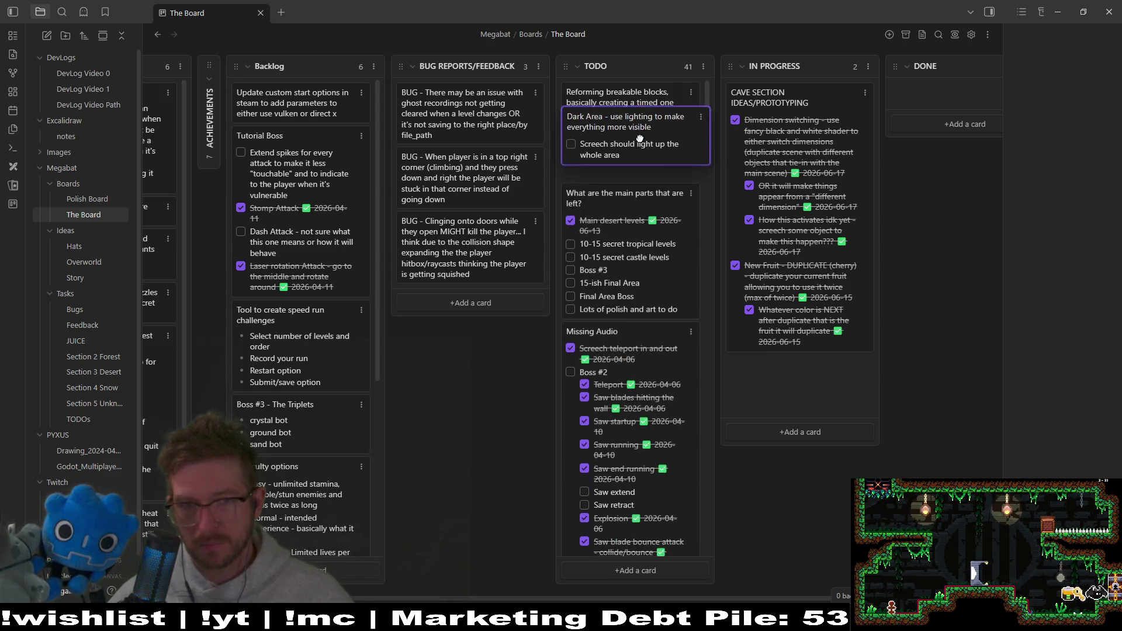
mouse_move(787, 208)
mouse_down()
mouse_move(860, 238)
mouse_move(897, 208)
mouse_up()
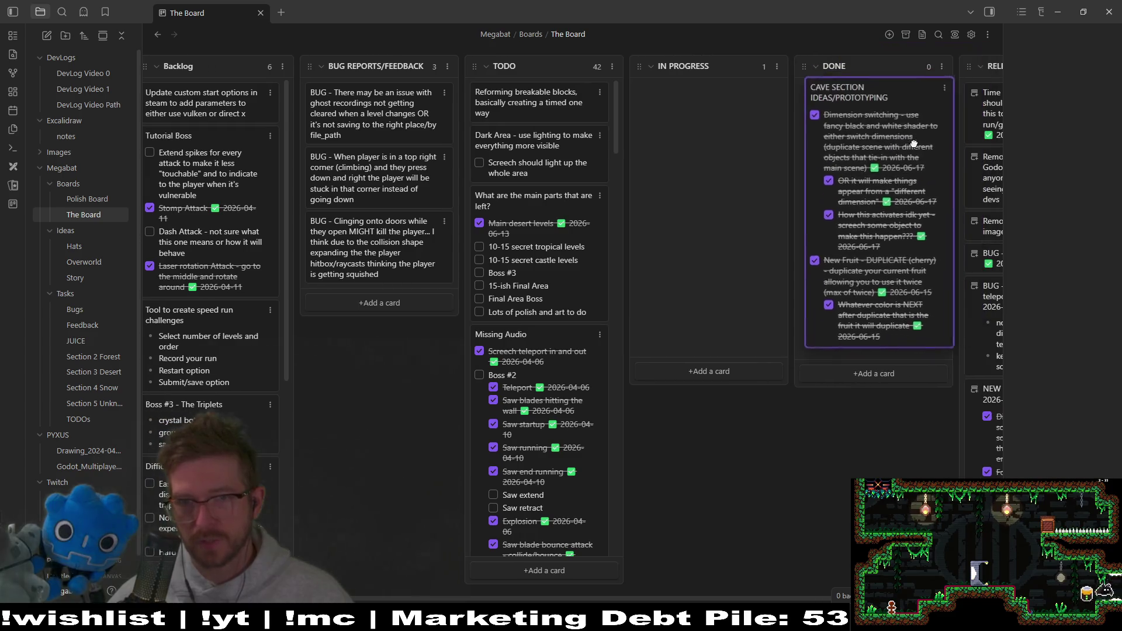